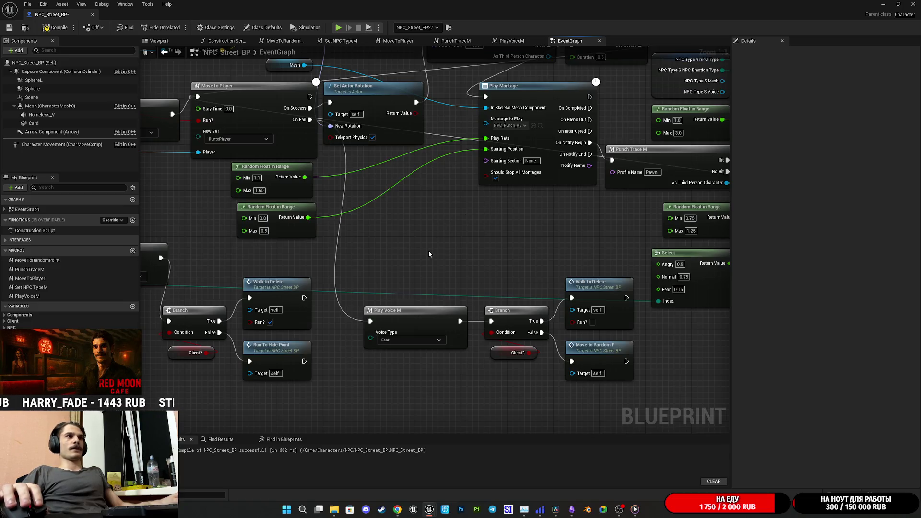
Pan to NPC_Street_BP's Move to Player, Play Montage, Punch Trace and Play Voice chain and save the blueprint
mouse_move(471, 220)
left_mouse_down()
mouse_move(377, 282)
mouse_move(469, 314)
mouse_move(568, 319)
mouse_move(52, 299)
mouse_move(580, 315)
mouse_move(335, 288)
left_mouse_up()
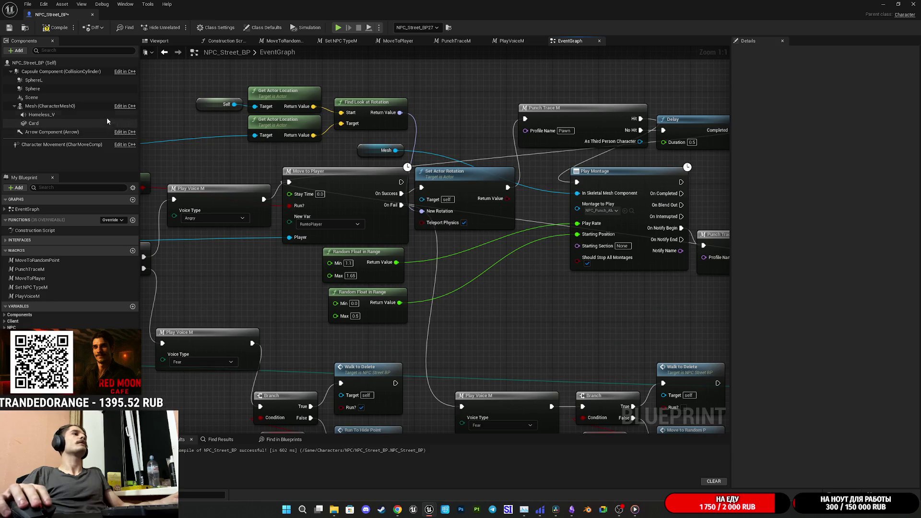
left_click(9, 28)
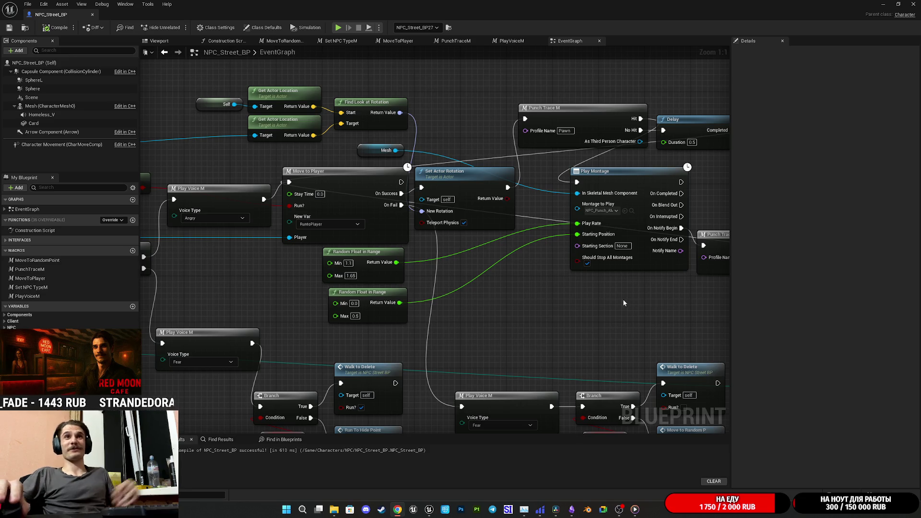
Save NPC_Street_BP again and pan across its Branch, Play Voice M, Walk to Delete and Run To Hide Point nodes
mouse_move(525, 316)
left_mouse_down()
mouse_move(324, 231)
mouse_move(314, 290)
left_mouse_up()
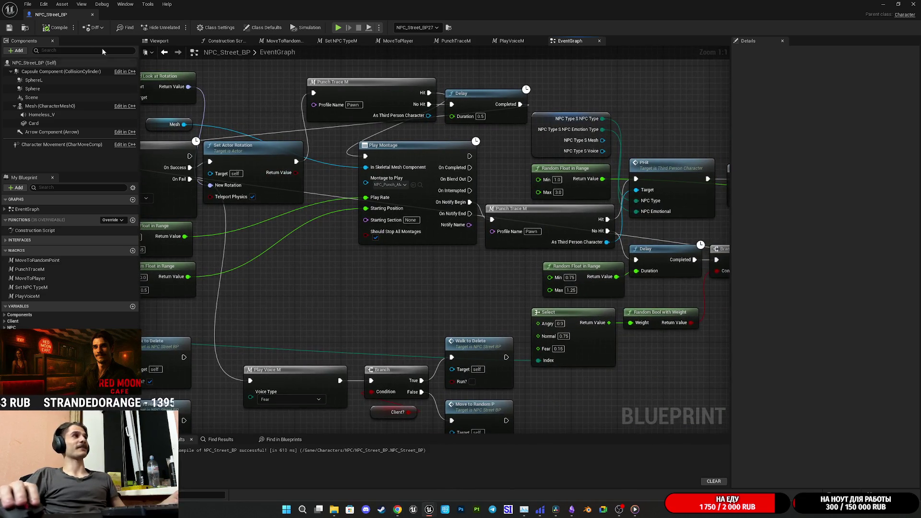
left_click(14, 29)
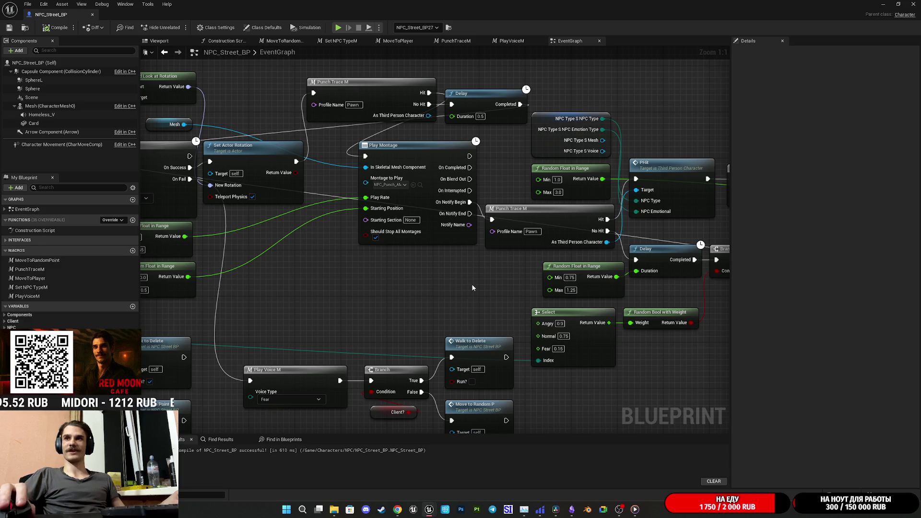
mouse_move(496, 288)
left_mouse_down()
mouse_move(432, 279)
mouse_move(376, 292)
left_mouse_up()
mouse_move(659, 368)
left_mouse_down()
mouse_move(456, 341)
mouse_move(488, 336)
mouse_move(321, 323)
mouse_move(333, 324)
left_mouse_up()
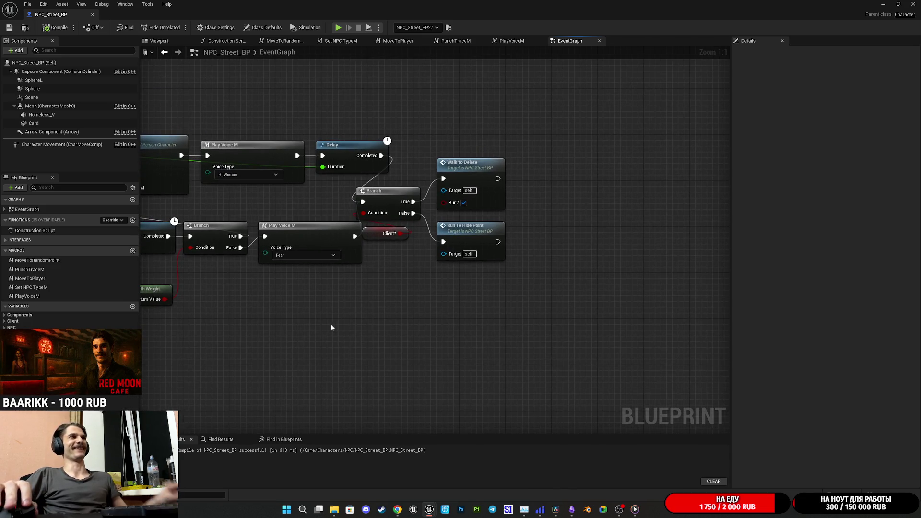
mouse_move(298, 375)
left_mouse_down()
mouse_move(570, 335)
mouse_move(582, 350)
mouse_move(575, 358)
left_mouse_up()
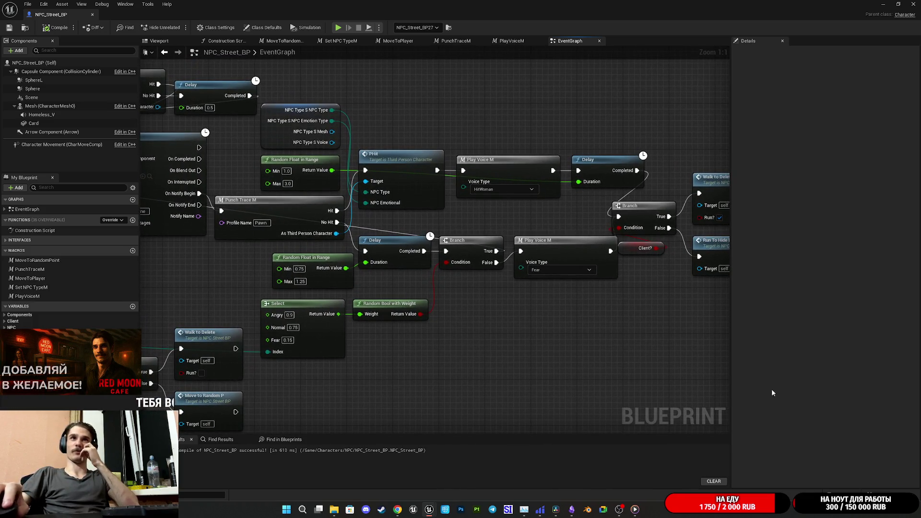
Bring up the music player, check its extra playback options, then dismiss it
left_click(635, 510)
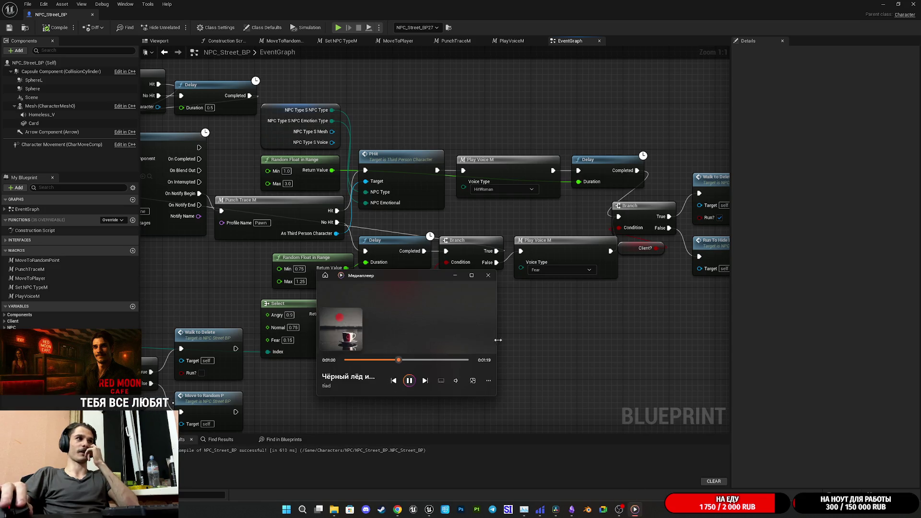
left_click(455, 277)
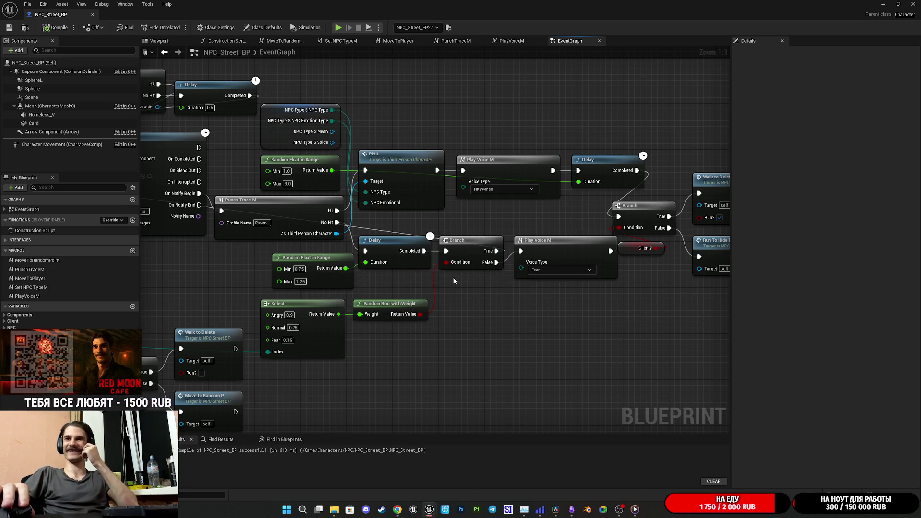
left_click(634, 510)
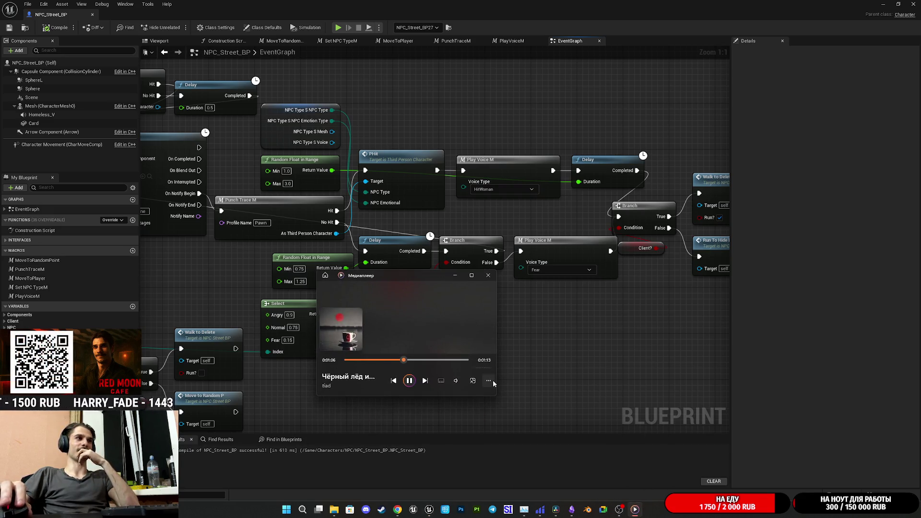
left_click(489, 381)
left_click(570, 398)
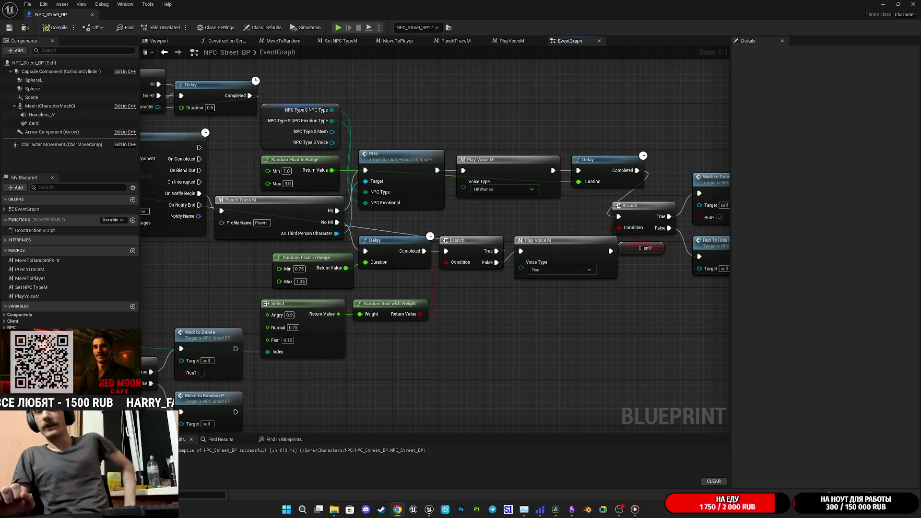
Open the MoveToPlayer macro's inner graph, then return to the level and save it with Ctrl+Shift+S
mouse_move(553, 368)
left_mouse_down()
mouse_move(572, 367)
mouse_move(480, 288)
mouse_move(567, 341)
left_mouse_up()
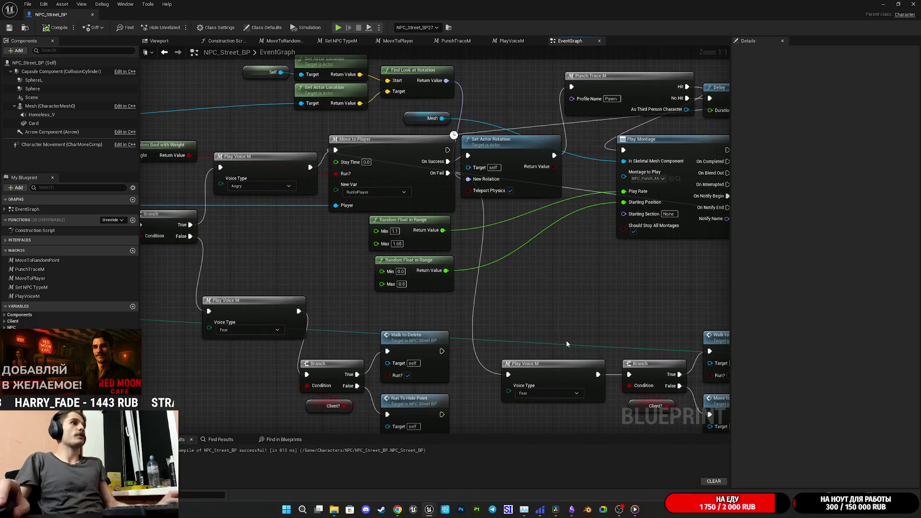
left_click(428, 191)
double_click(429, 201)
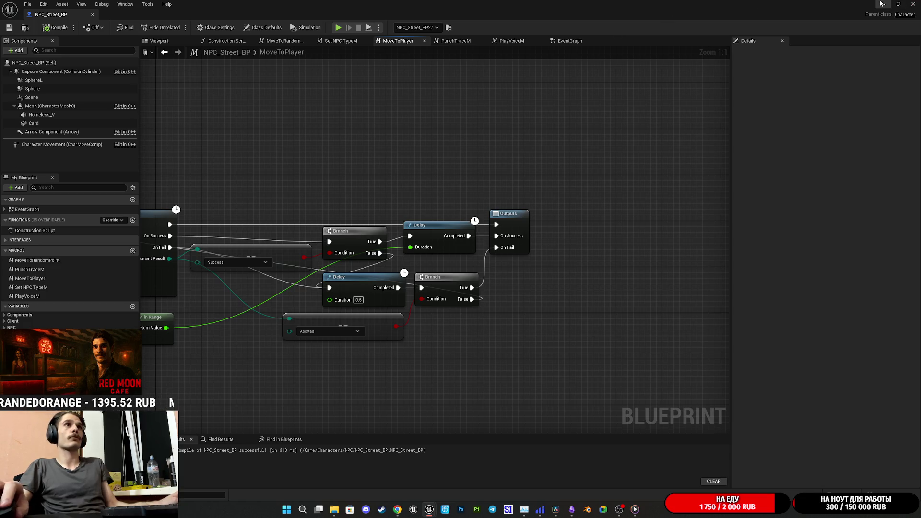
left_click(881, 3)
key("ctrl+shift+s")
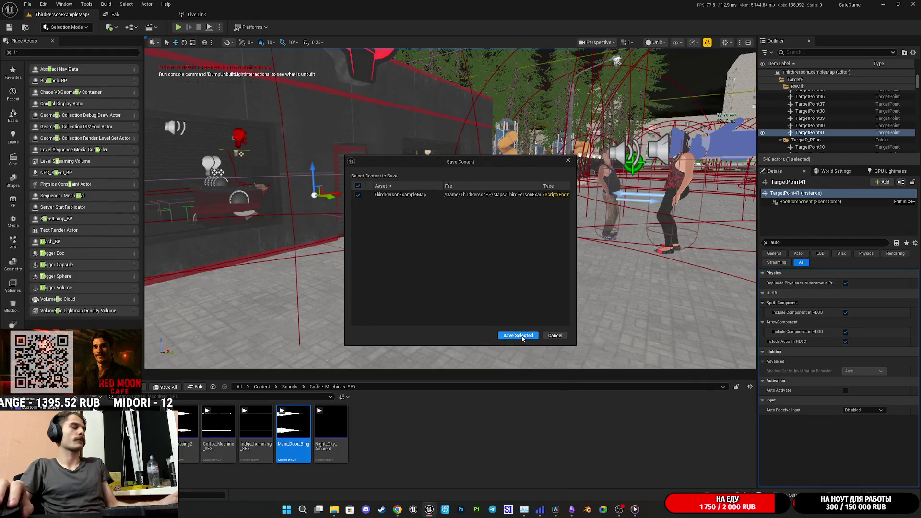
Save ThirdPersonExampleMap, start a fullscreen playtest and walk forward along the street
key("Return")
left_click(178, 27)
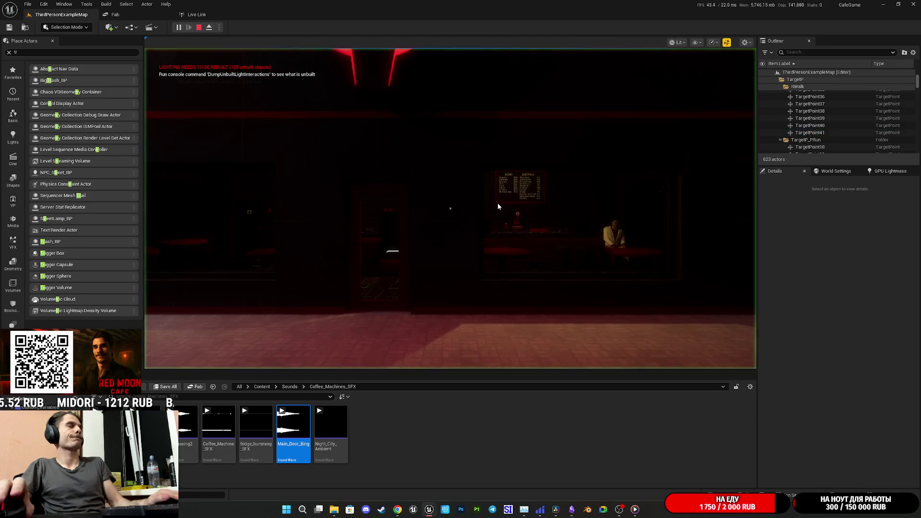
key("F11")
key("w")
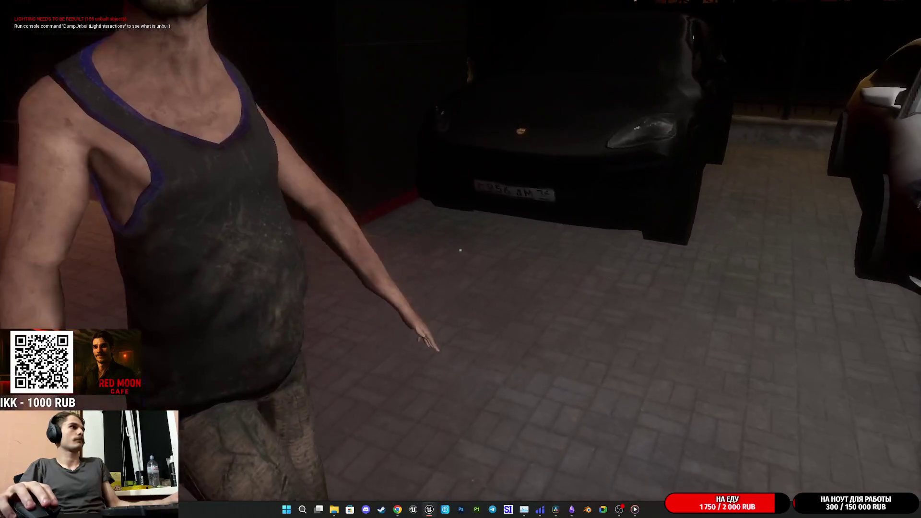
Punch the tank-top NPC three times until he is kicked to the ground
left_click(461, 250)
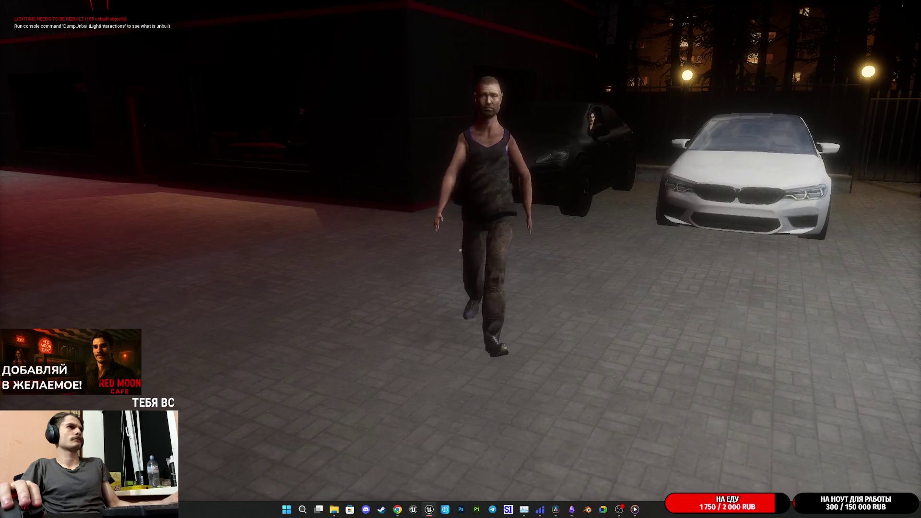
left_click(460, 250)
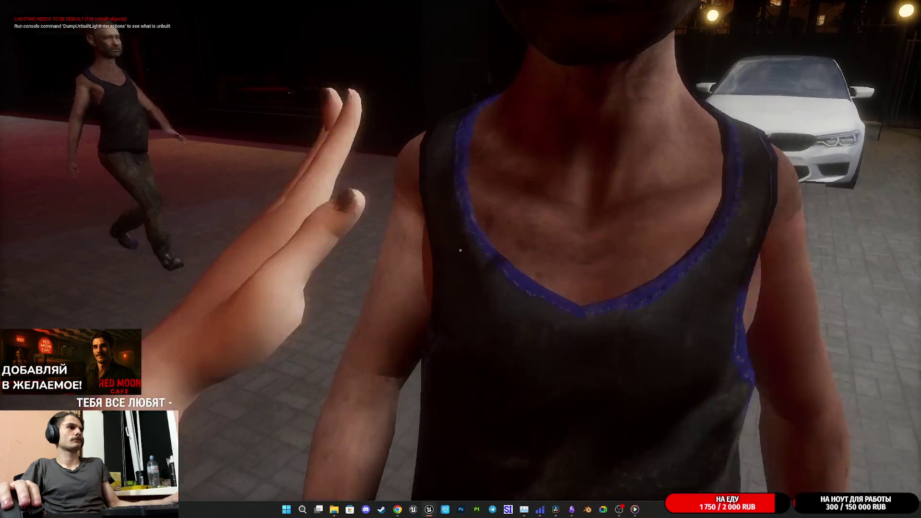
left_click(461, 250)
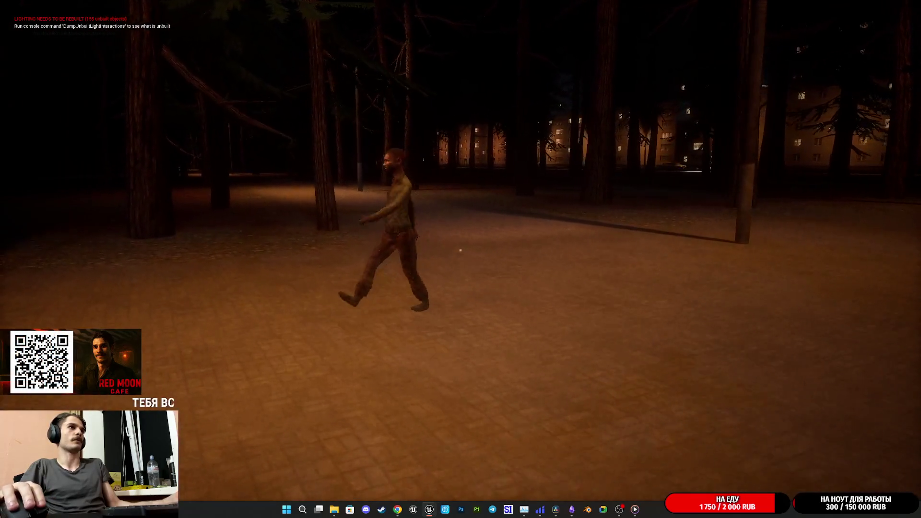
Walk up to the red-lit NPC, shove him over twice, then stop the playtest
key("w")
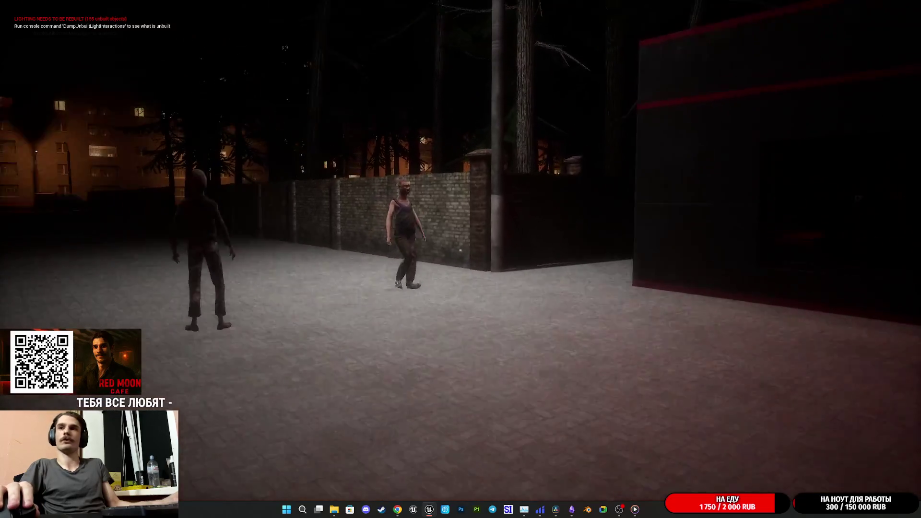
key("w")
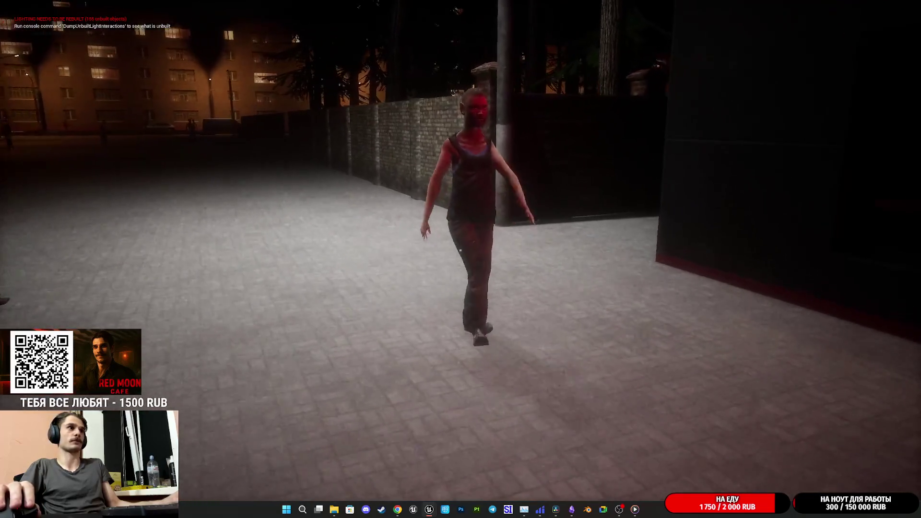
left_click(460, 250)
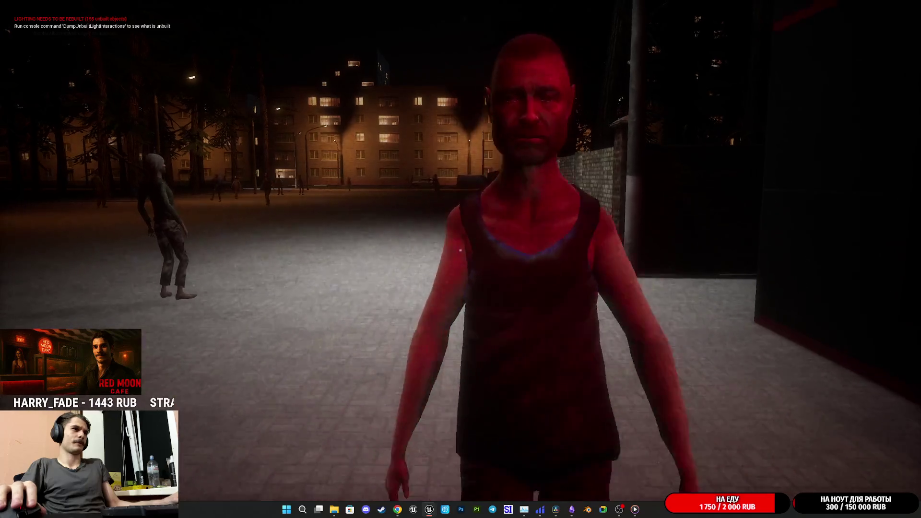
left_click(460, 250)
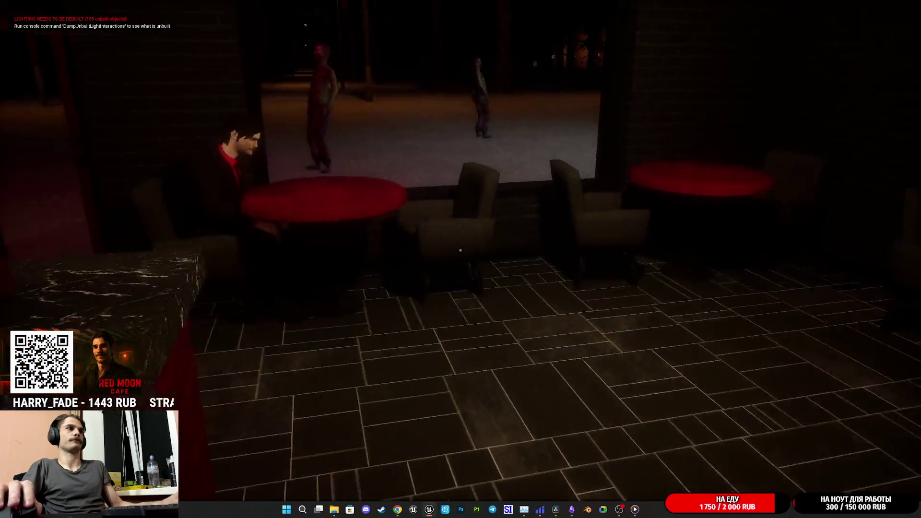
key("Escape")
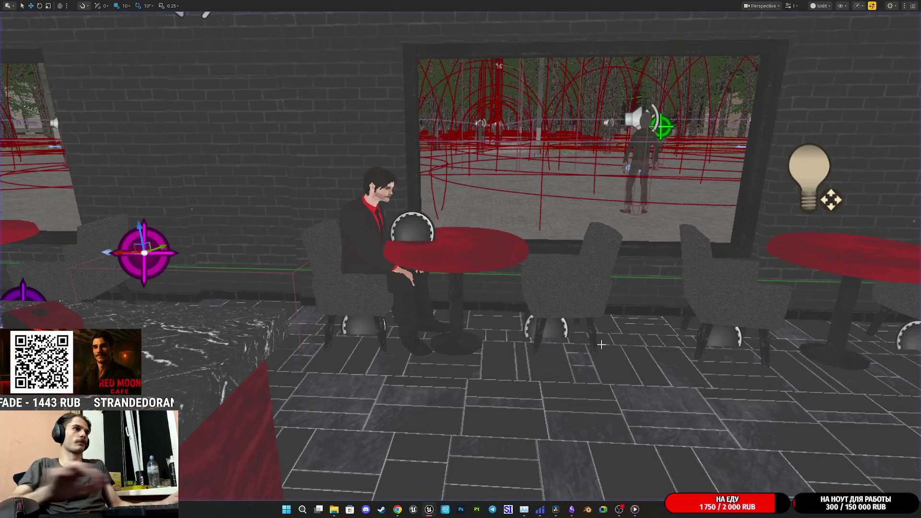
Start a fresh playtest with Alt+P to see the punch traces drawn as debug spheres
key("alt+p")
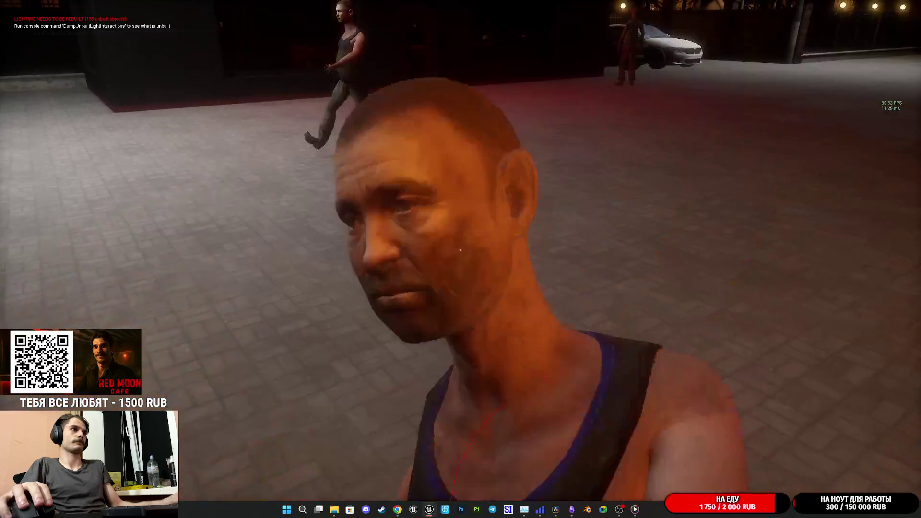
left_click(460, 250)
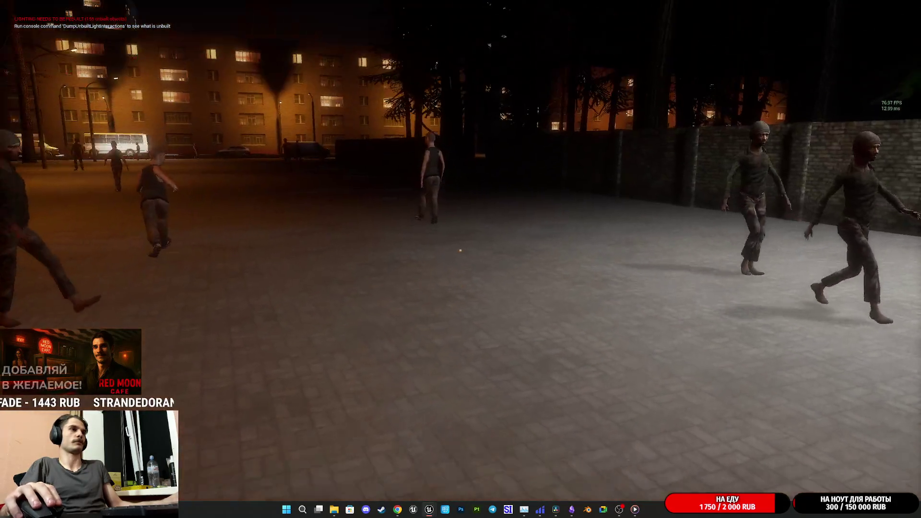
key("Escape")
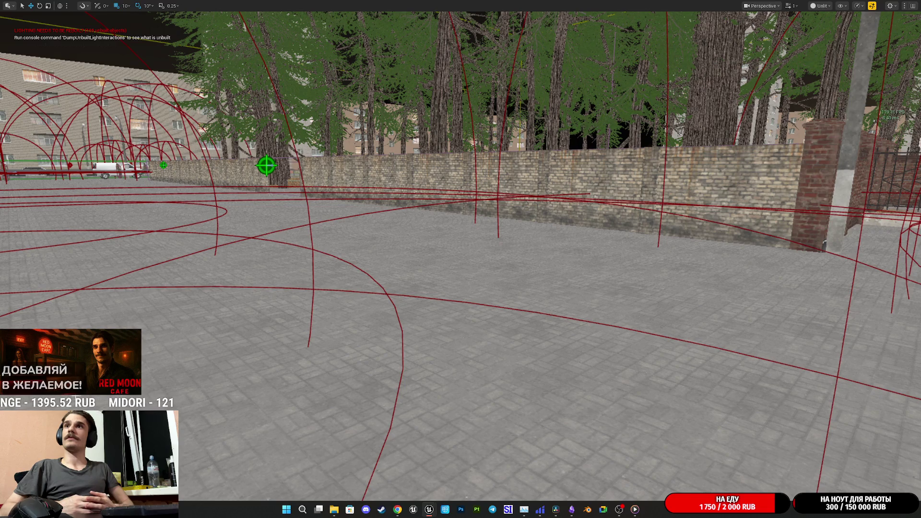
key("super")
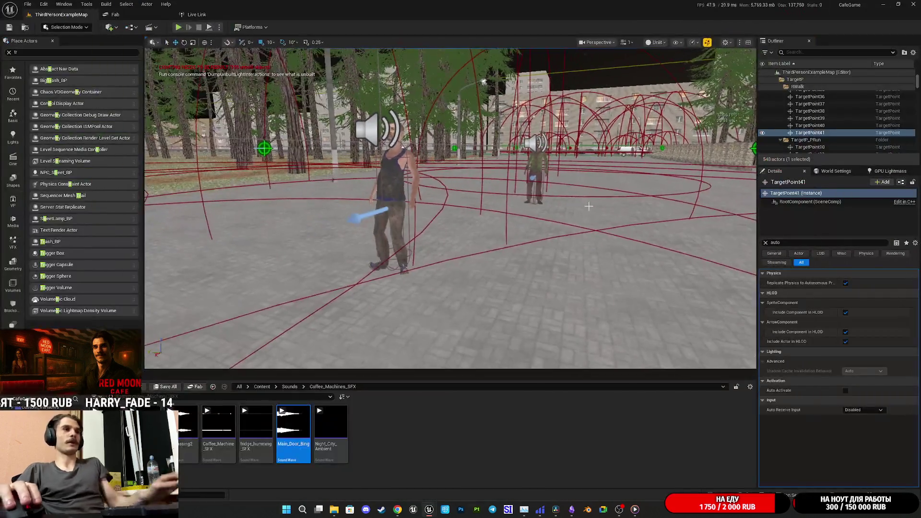
Fly past the building and red arcs down the forest path, framing TargetPoint41 among the NPCs
left_click_drag(588, 206, 531, 281)
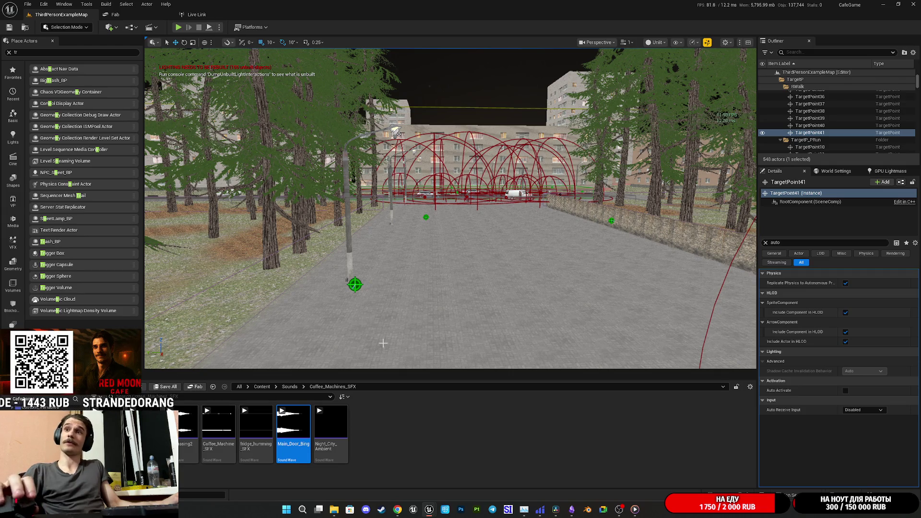
mouse_move(394, 202)
left_mouse_down()
mouse_move(347, 195)
mouse_move(412, 191)
left_mouse_up()
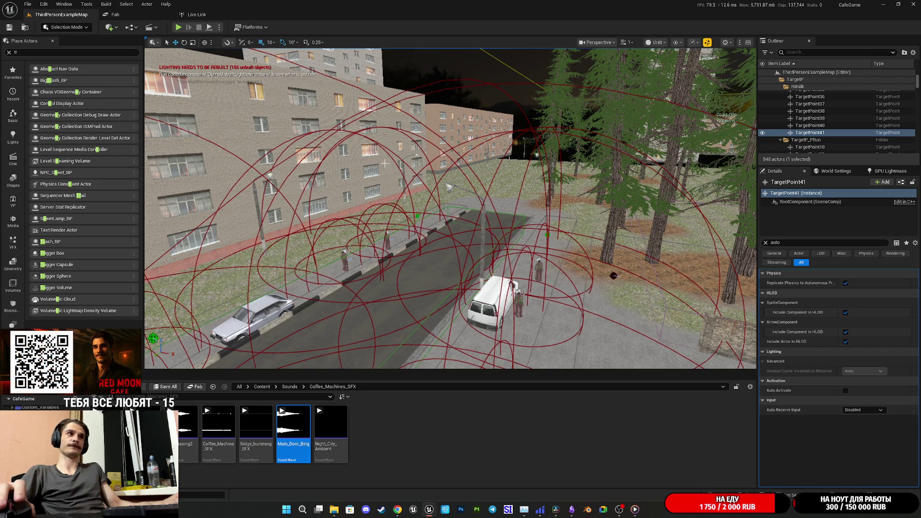
key("w")
key("w")
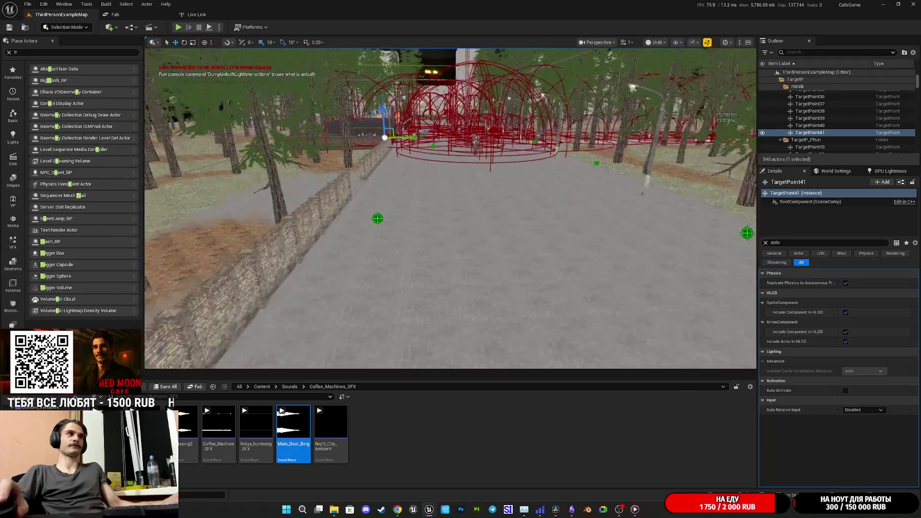
key("w")
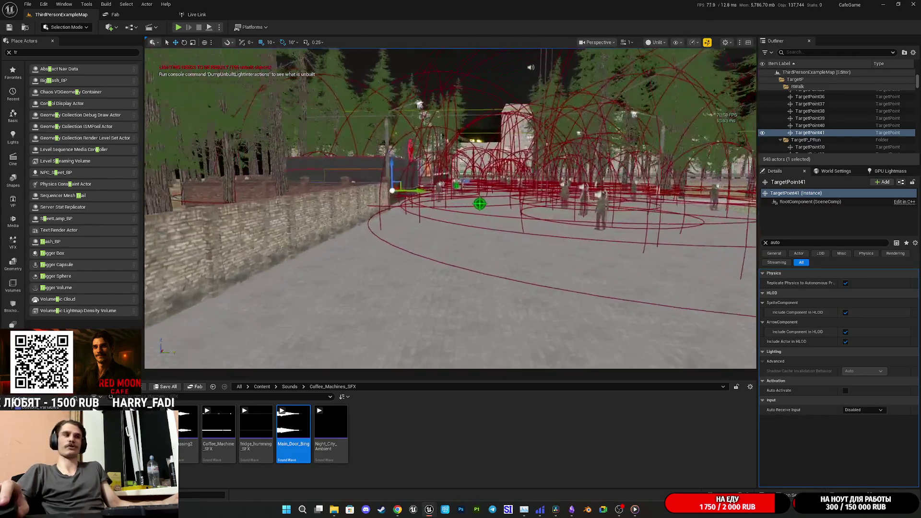
key("w")
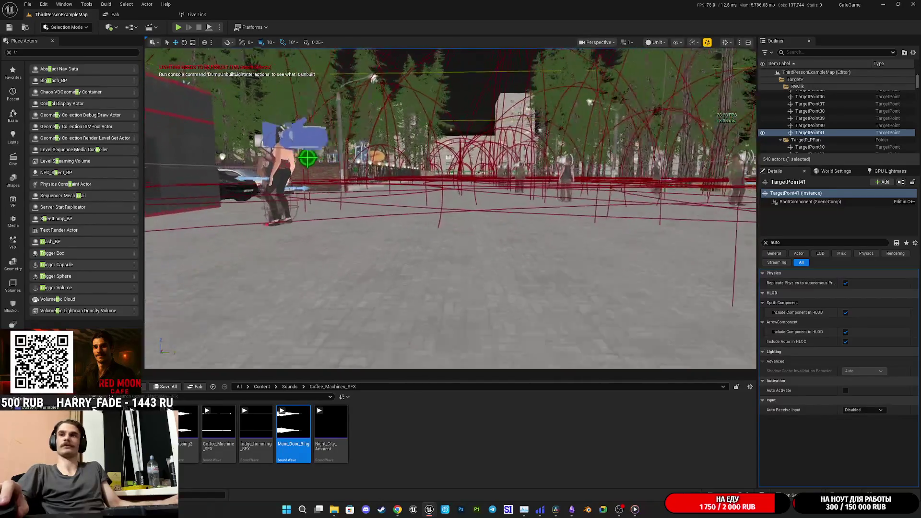
key("f")
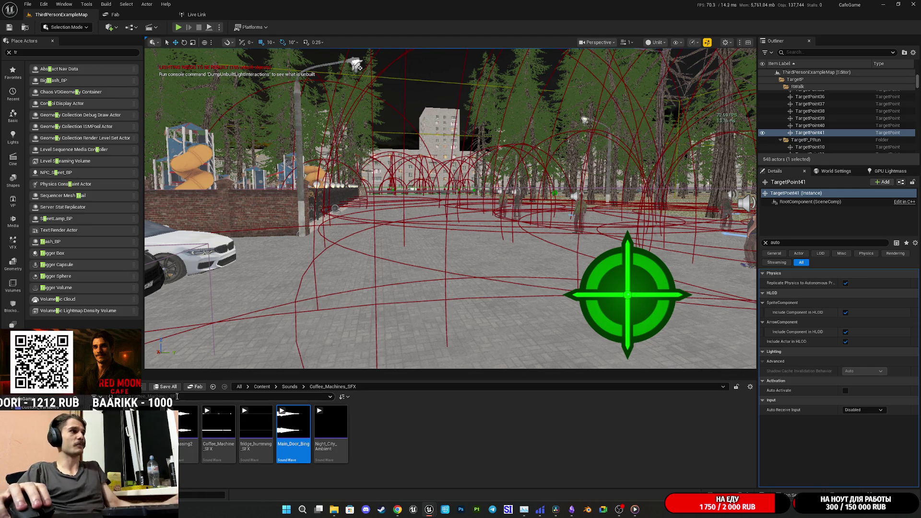
Fly over the playground and rise above the Red Moon Cafe roof to view the NPCs beside it
key("w")
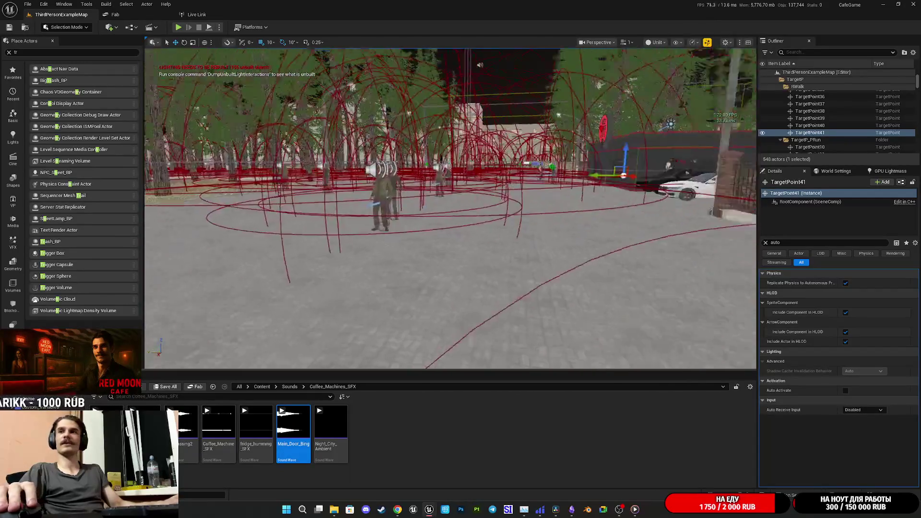
key("w")
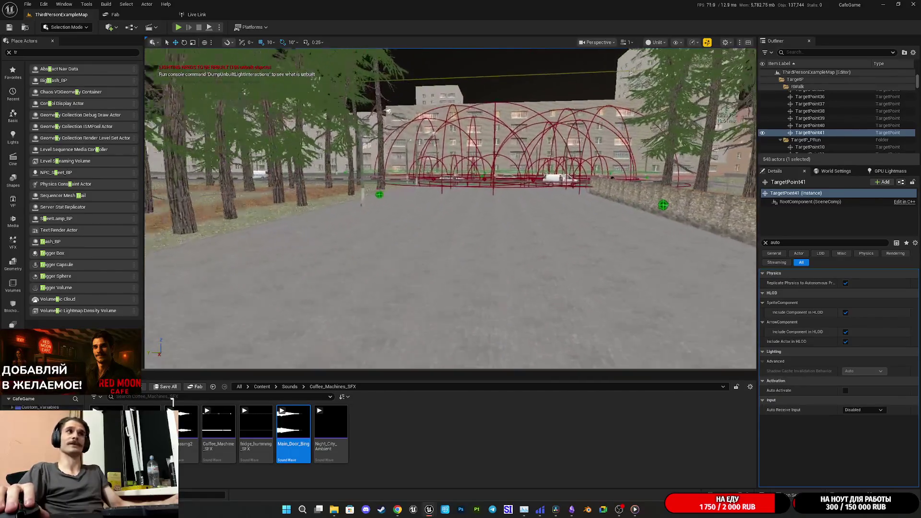
key("w")
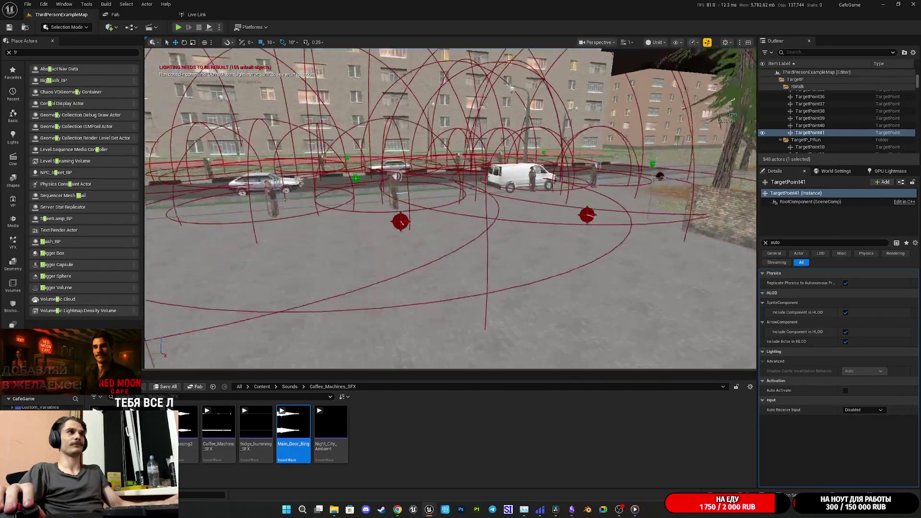
key("w")
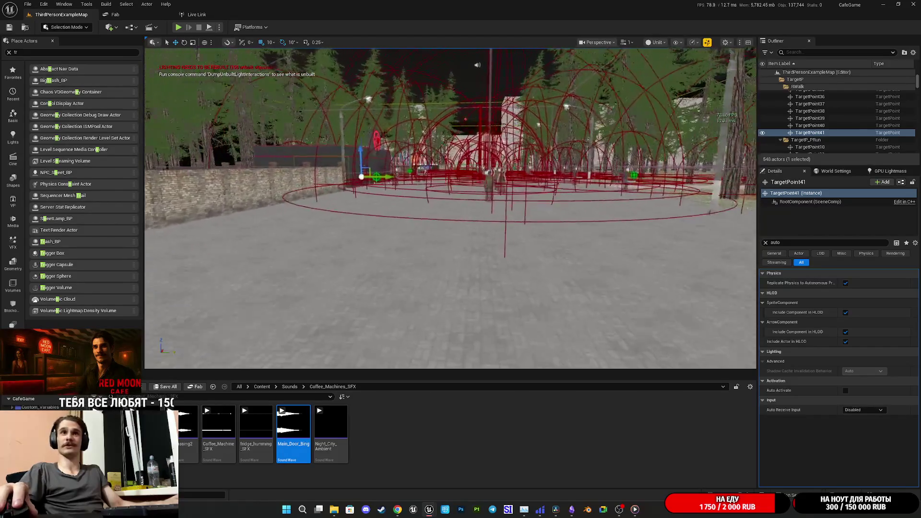
key("e")
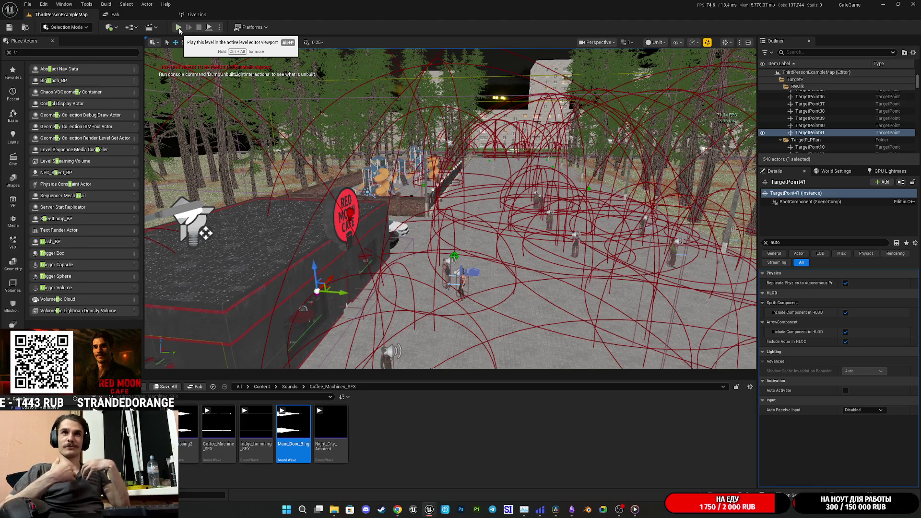
left_click(182, 29)
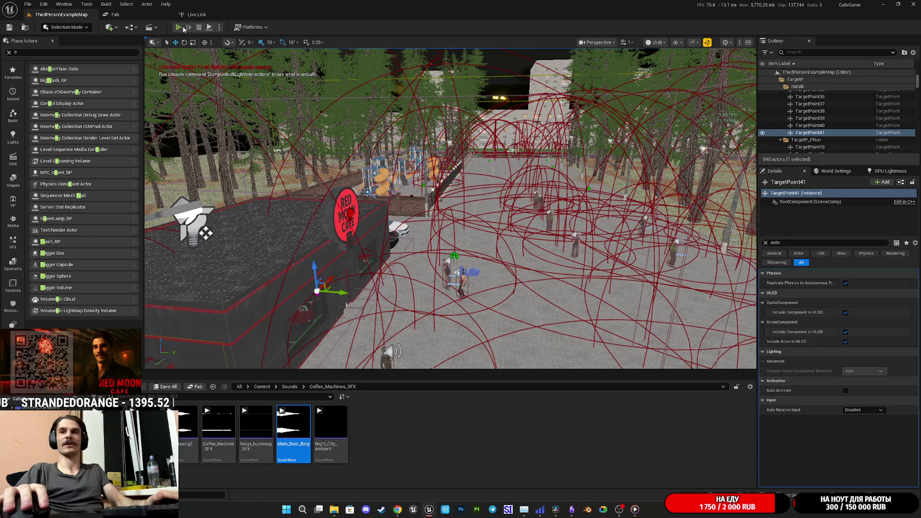
Go fullscreen and walk through the Red Moon Cafe door up to the counter's customer
key("F11")
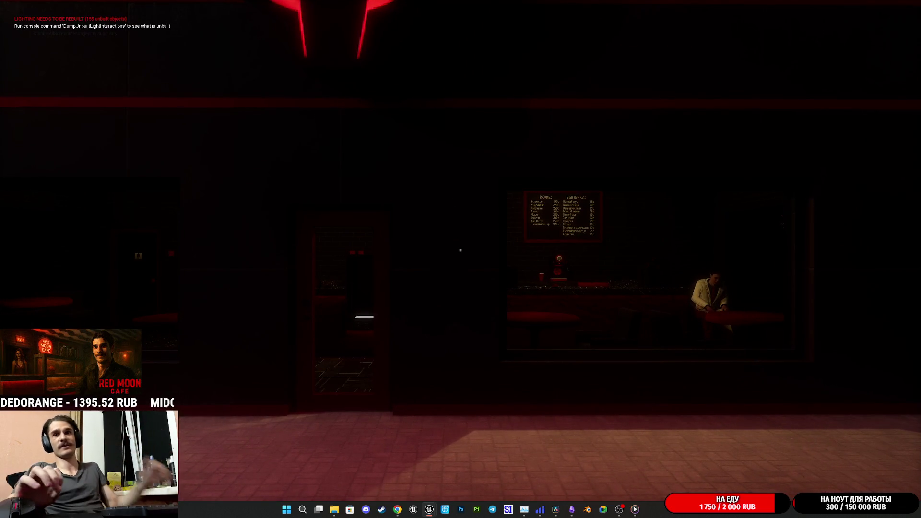
key("w")
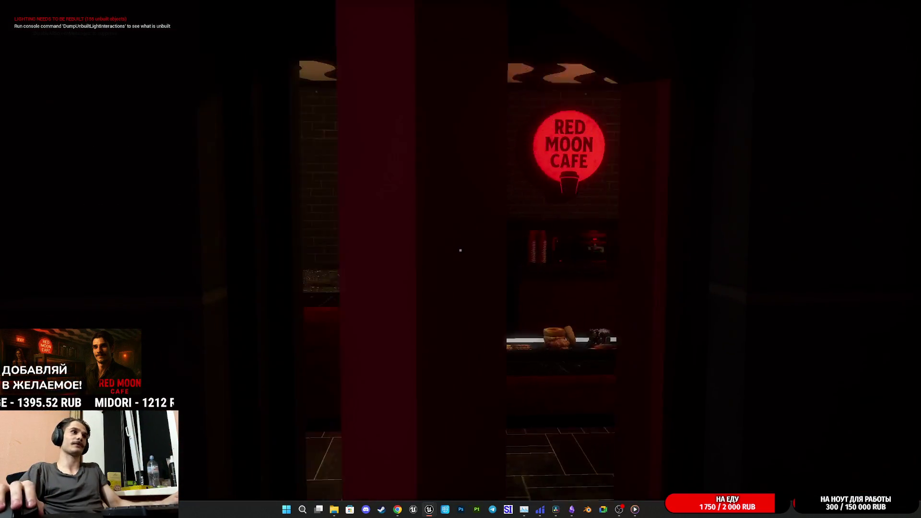
key("w")
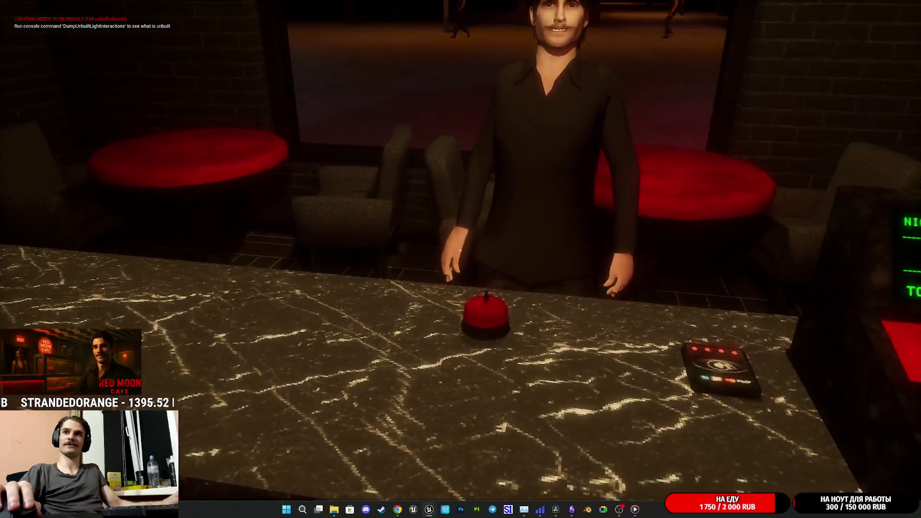
key("w")
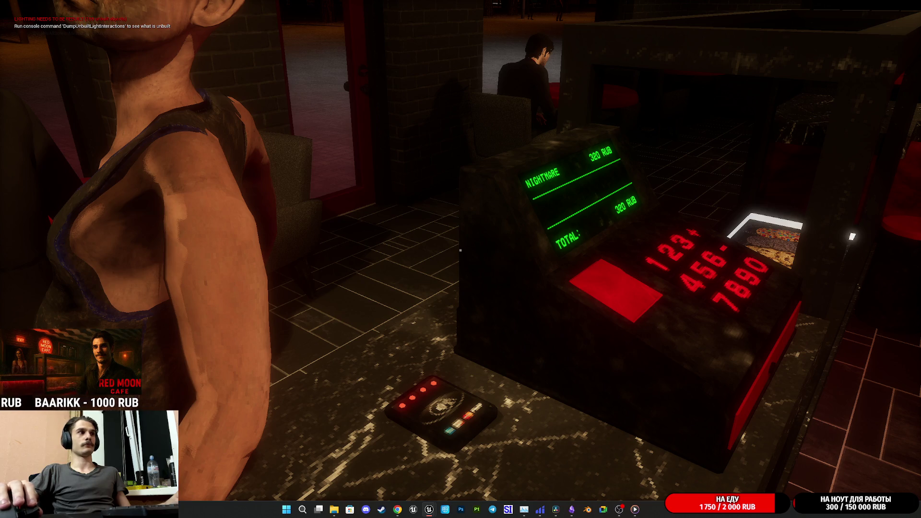
End the cafe playtest, which surfaces an infinite-loop error in NPC_Street_BP's Branch
key("Escape")
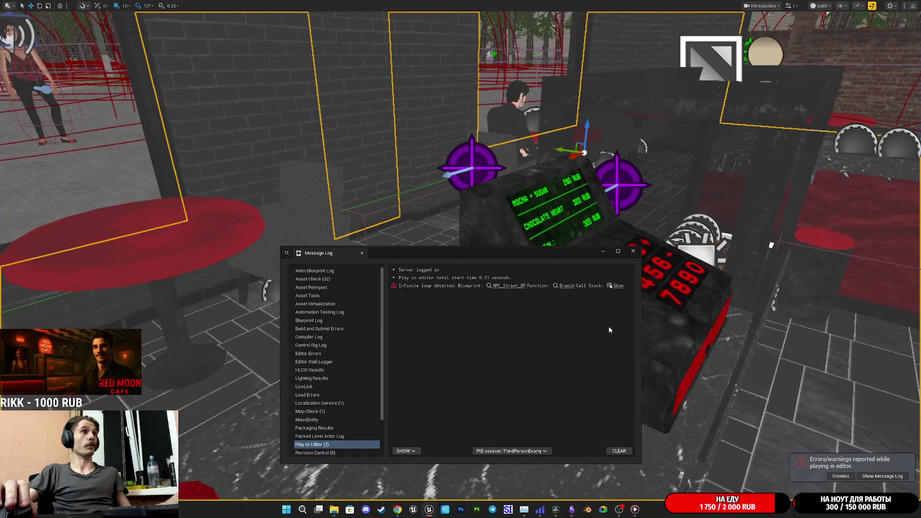
Jump from the infinite-loop error to the flagged Branch node in MoveToRandomPoint
left_click(566, 285)
scroll(587, 210, "up", 1)
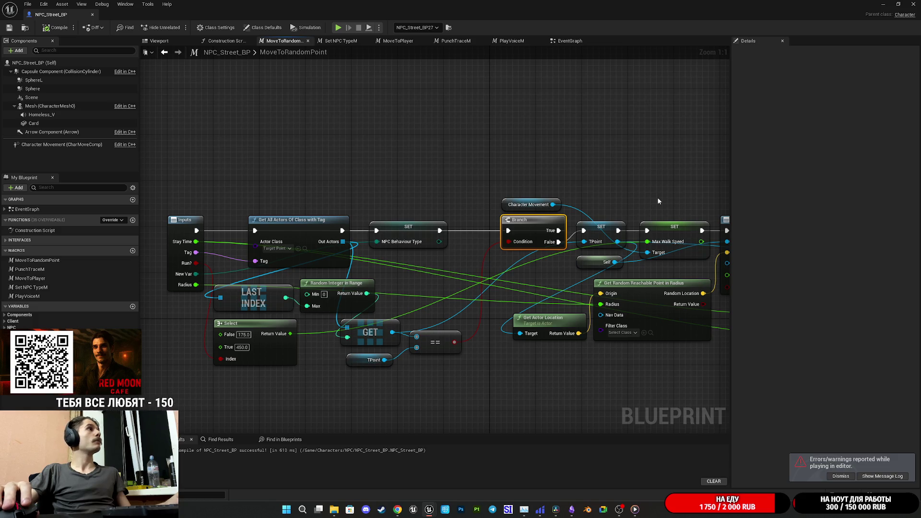
mouse_move(638, 205)
left_mouse_down()
mouse_move(376, 189)
mouse_move(520, 202)
left_mouse_up()
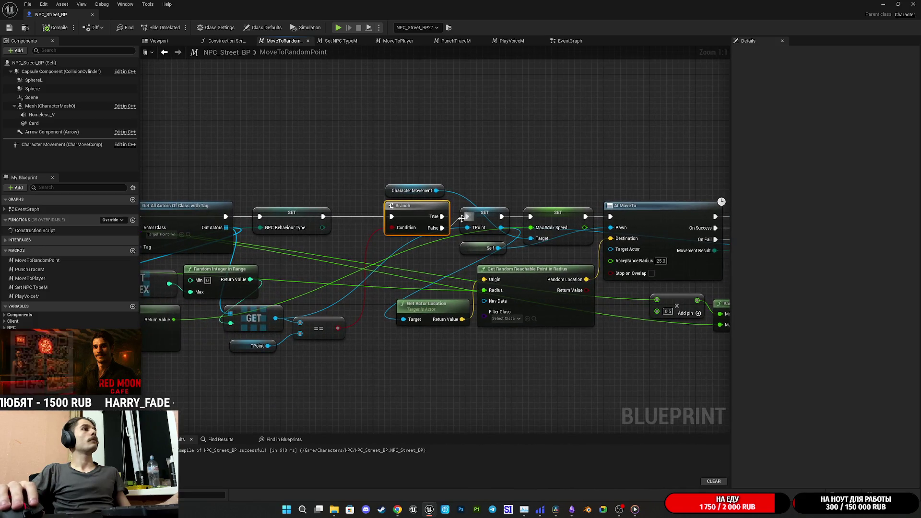
Wire the Branch False output into the SET node's execution input, then minimise the editor
left_click_drag(442, 227, 466, 217)
mouse_move(588, 185)
left_mouse_down()
mouse_move(600, 186)
mouse_move(568, 198)
left_mouse_up()
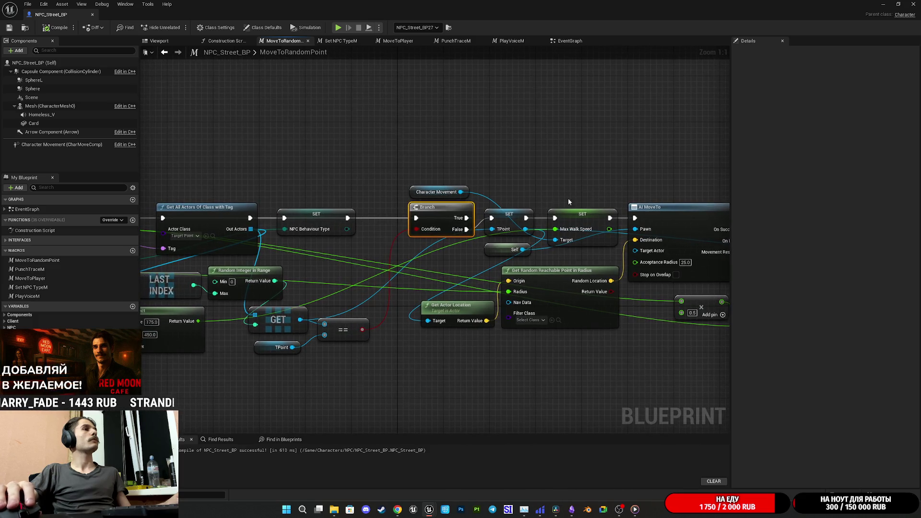
left_click_drag(381, 229, 470, 207)
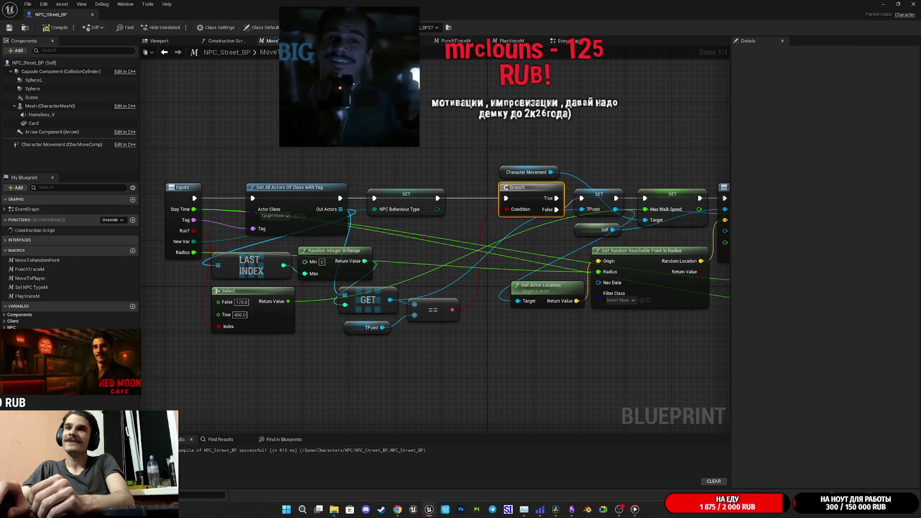
key("super+d")
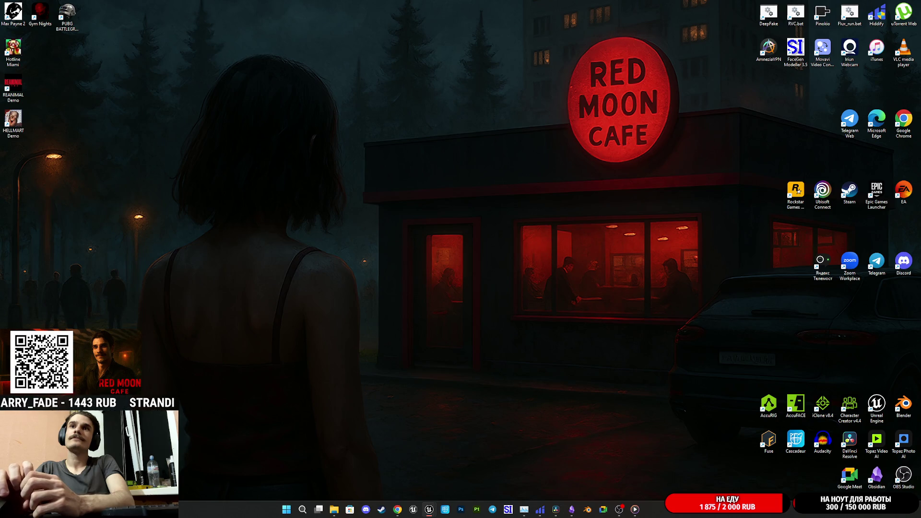
Switch back to the Unreal Editor showing NPC_Street_BP's MoveToRandomPoint macro graph
key("alt+Tab")
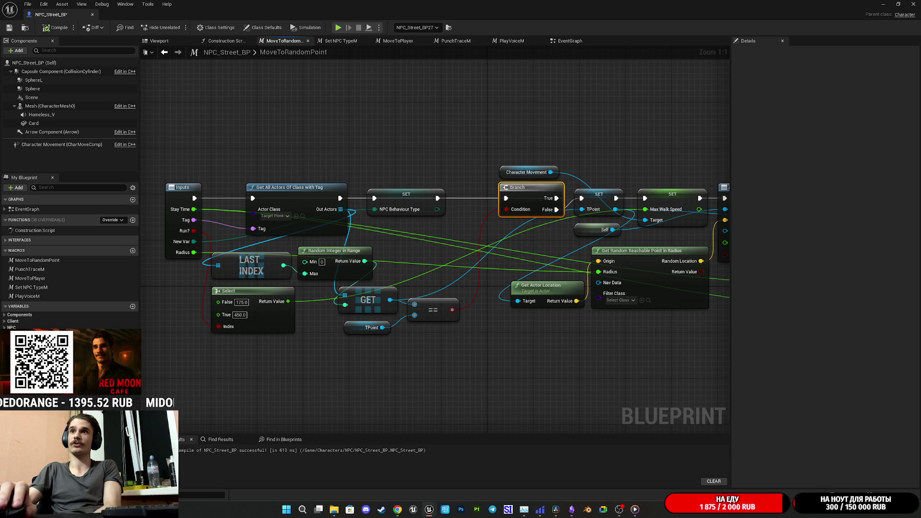
key("alt+Tab")
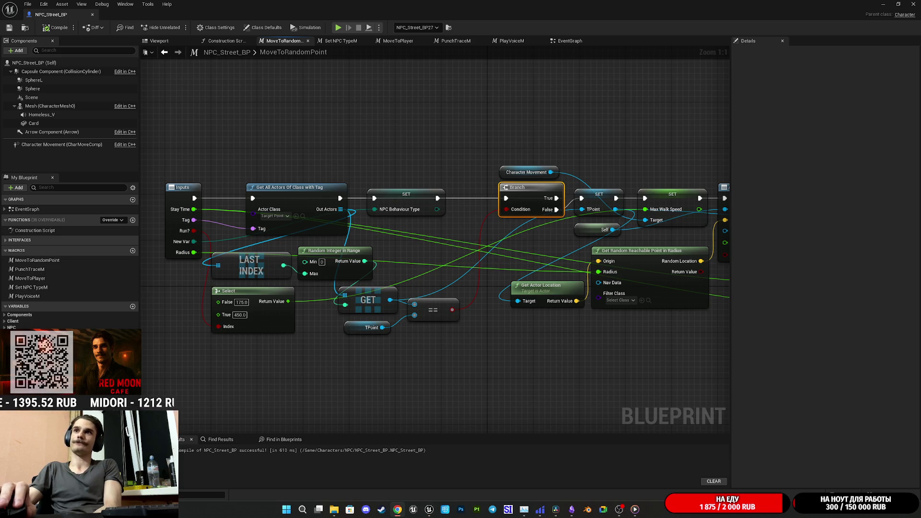
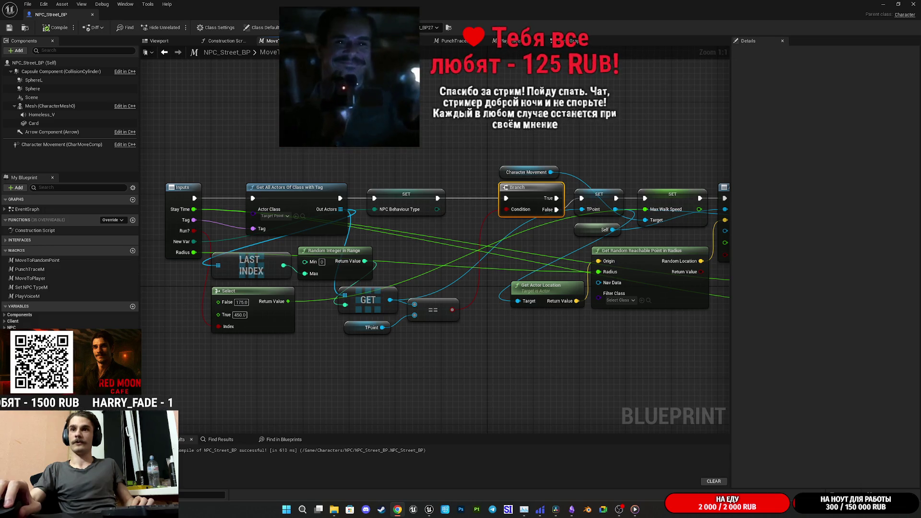
Leave the compiled MoveToRandomPoint macro graph and switch over to the Obsidian notes
key("super+d")
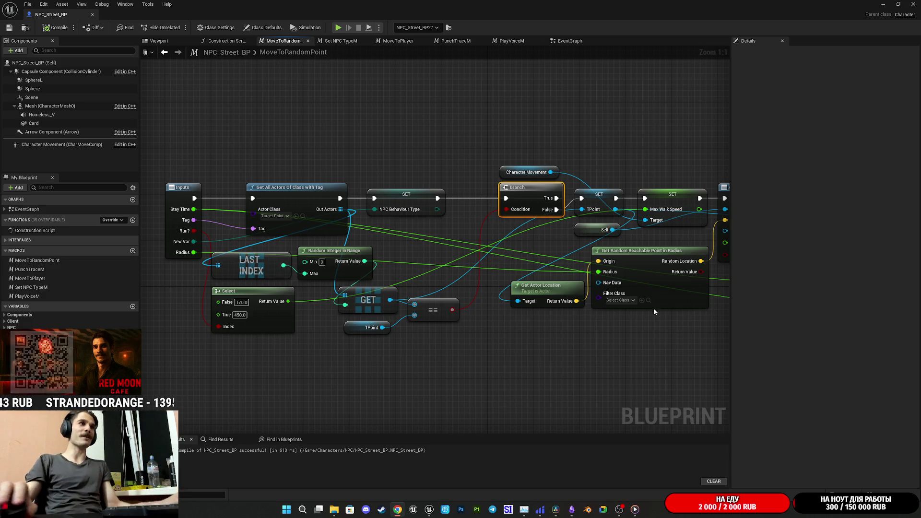
left_click(491, 109)
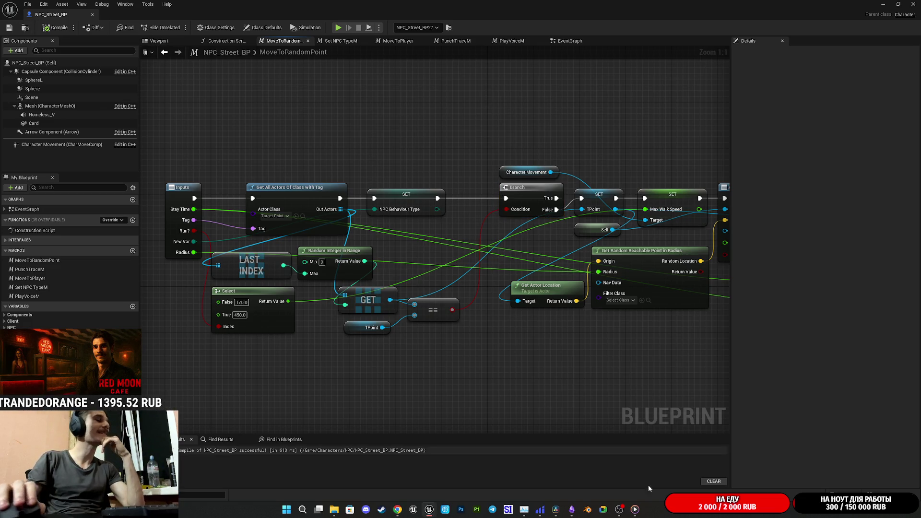
mouse_move(564, 514)
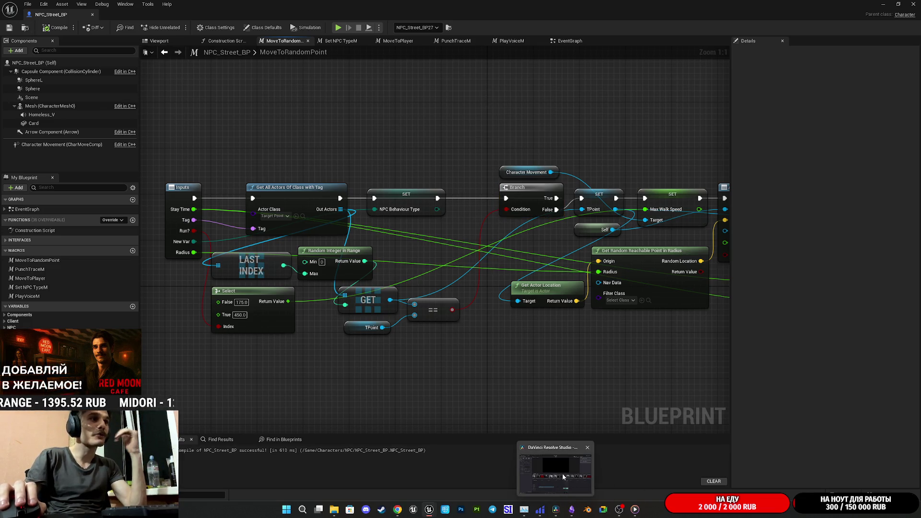
left_click(574, 512)
Check off the NPC fight-bug fix task, then pause and dismiss the background music player
left_click(299, 91)
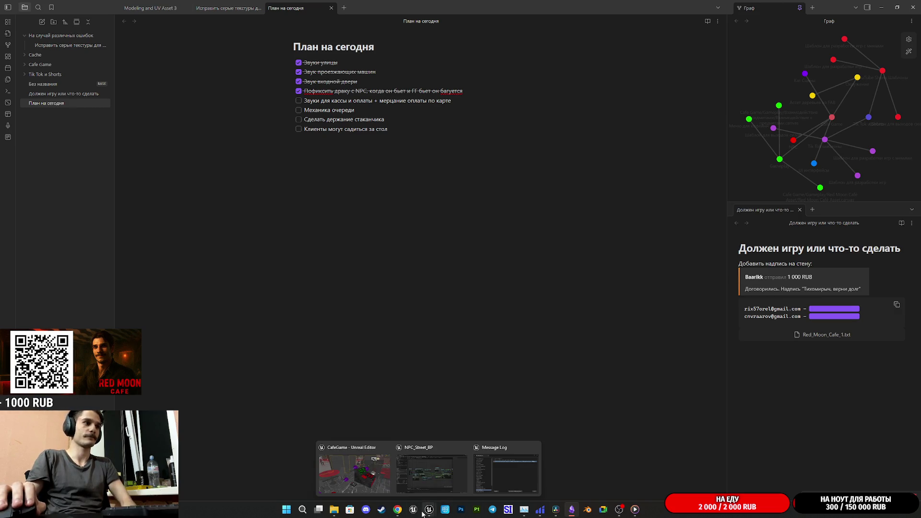
mouse_move(635, 509)
left_click(635, 488)
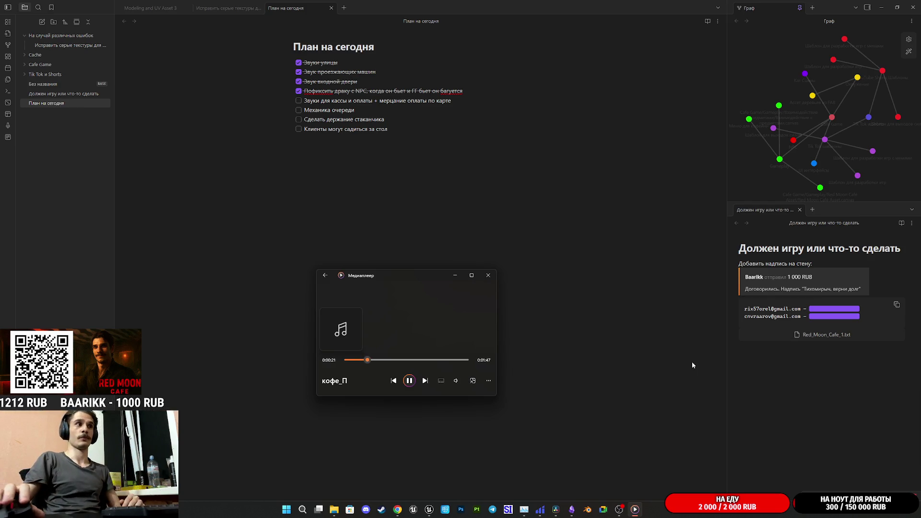
left_click(489, 381)
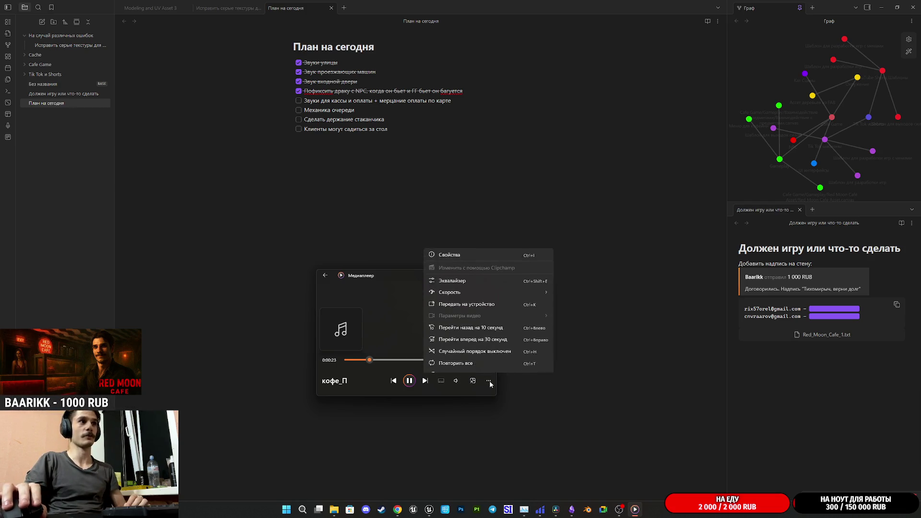
left_click(855, 423)
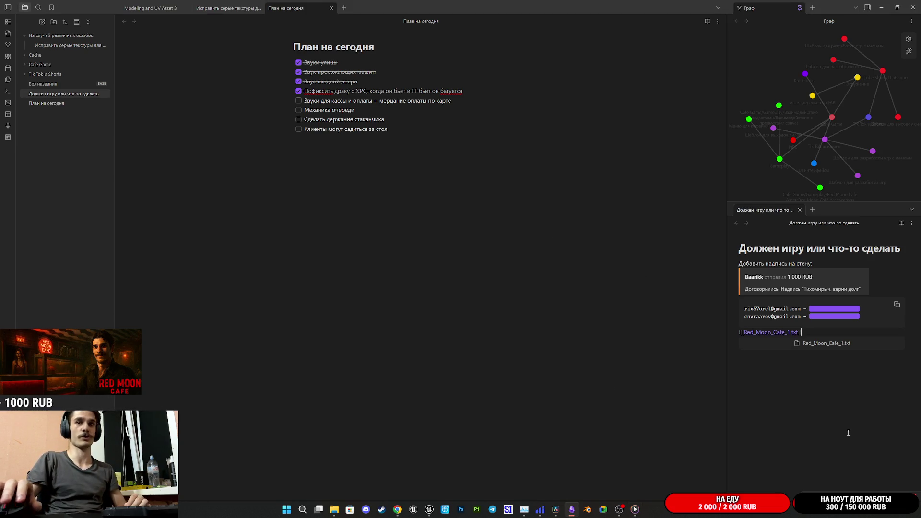
left_click(619, 366)
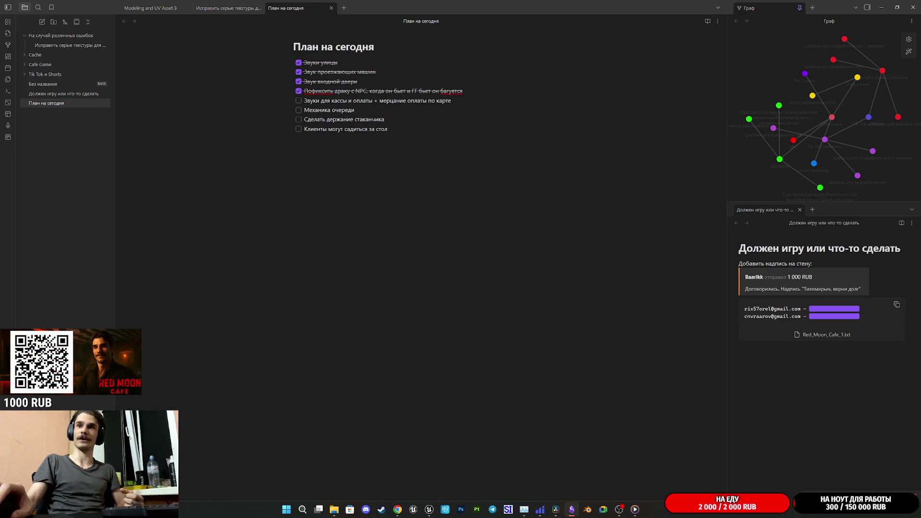
Switch away from the Obsidian plan note with Alt+Tab
key("alt+Tab")
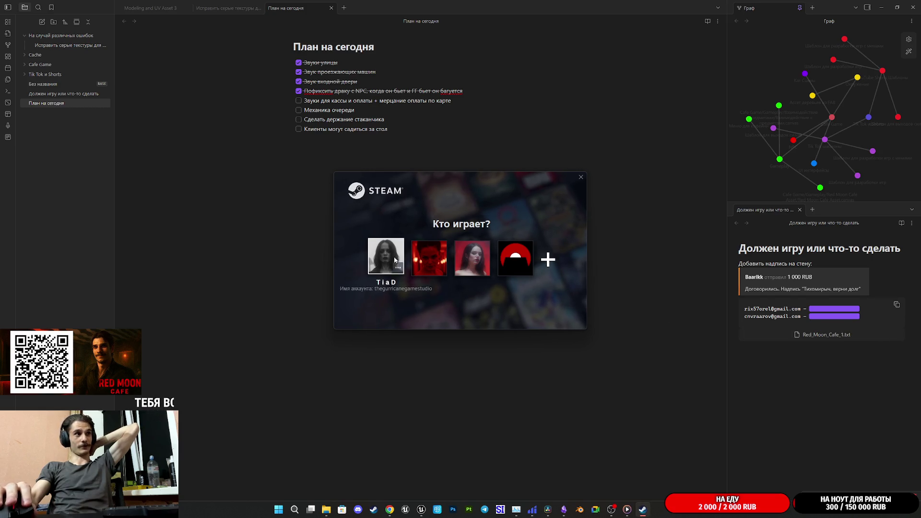
Sign in with the first Steam account, dismiss the sale popup and reopen Steam
left_click(395, 259)
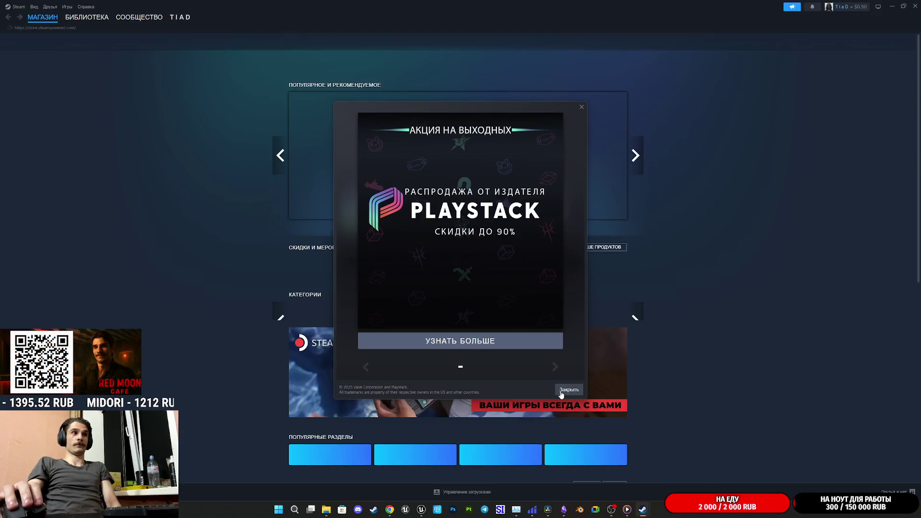
left_click(663, 245)
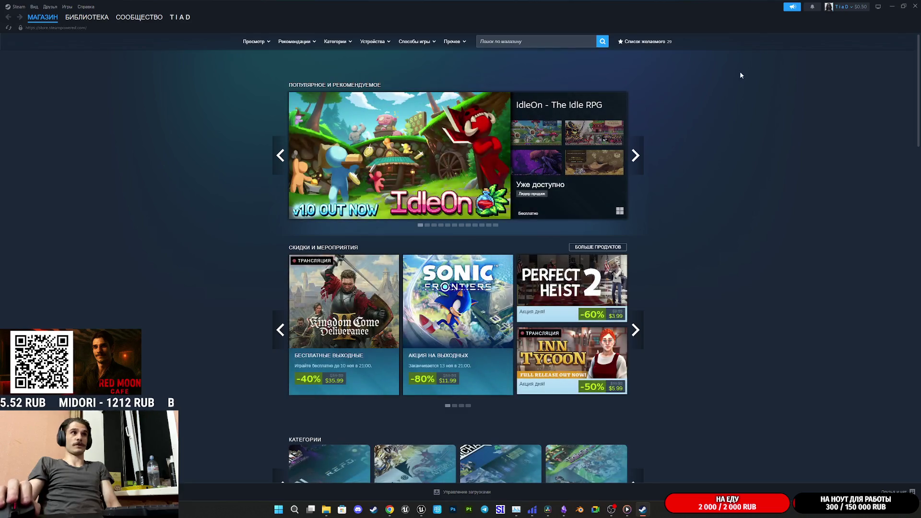
left_click(915, 6)
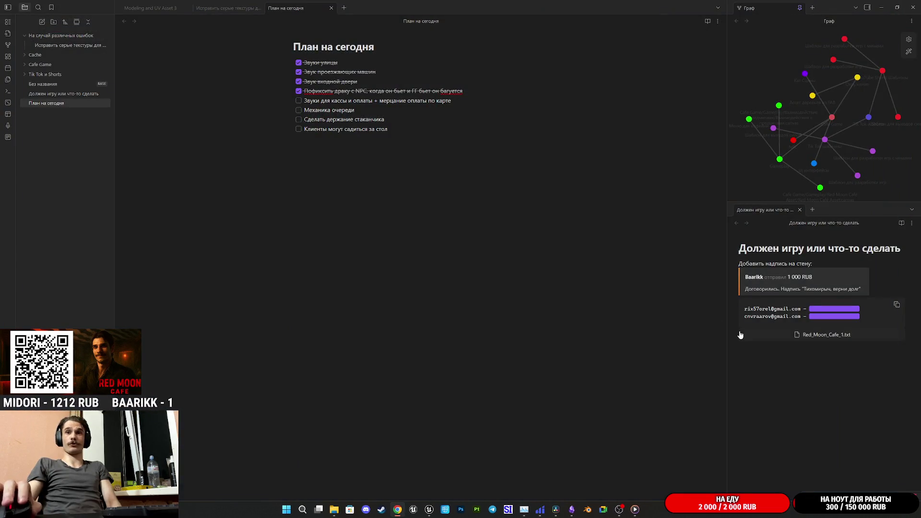
left_click(381, 509)
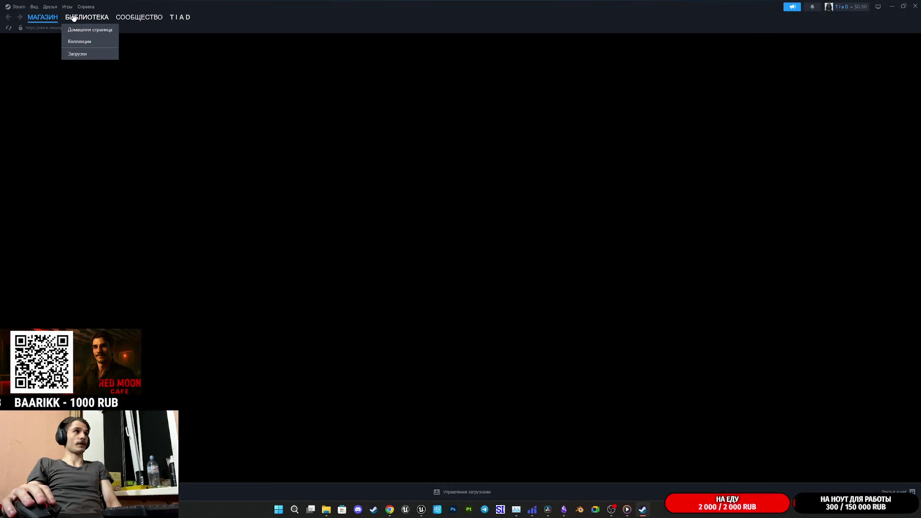
Select Watchman in the game library and go to its store page
left_click(73, 17)
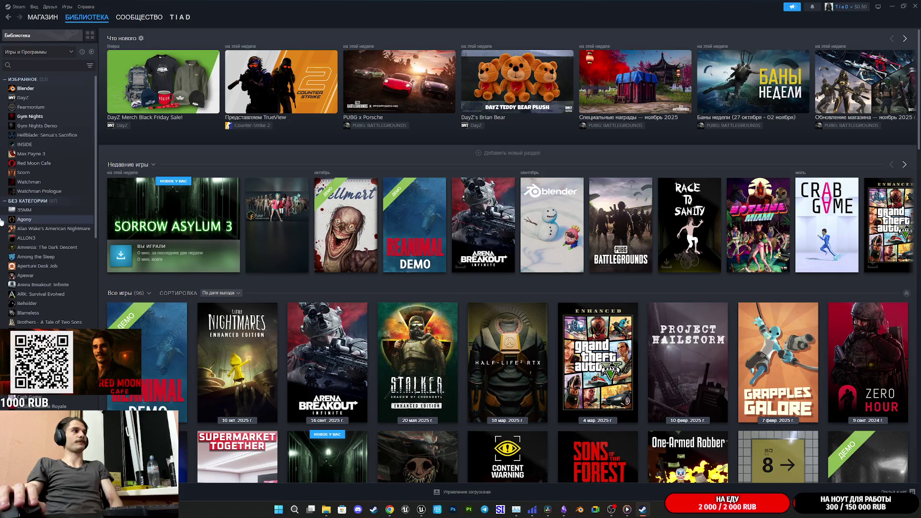
left_click(46, 185)
left_click(153, 178)
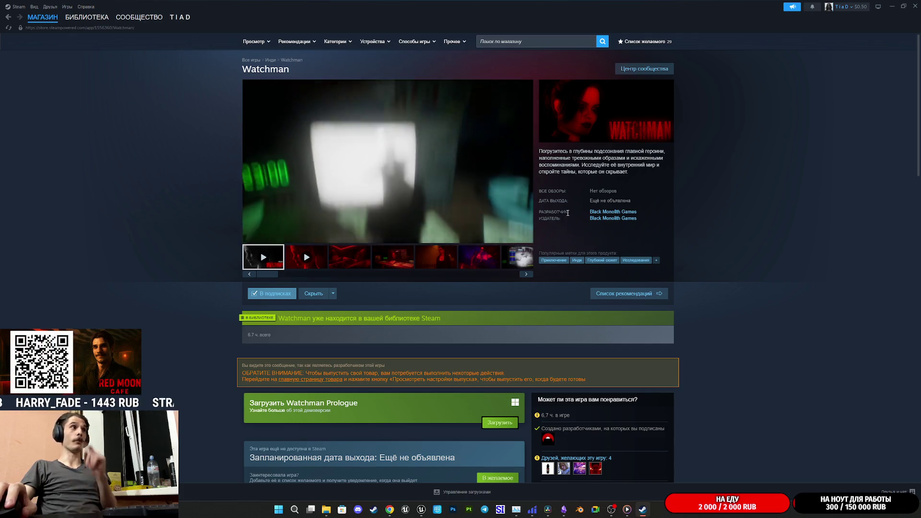
Pause the Watchman teaser, scroll down the store page, and open Gym Nights from it
left_click(459, 171)
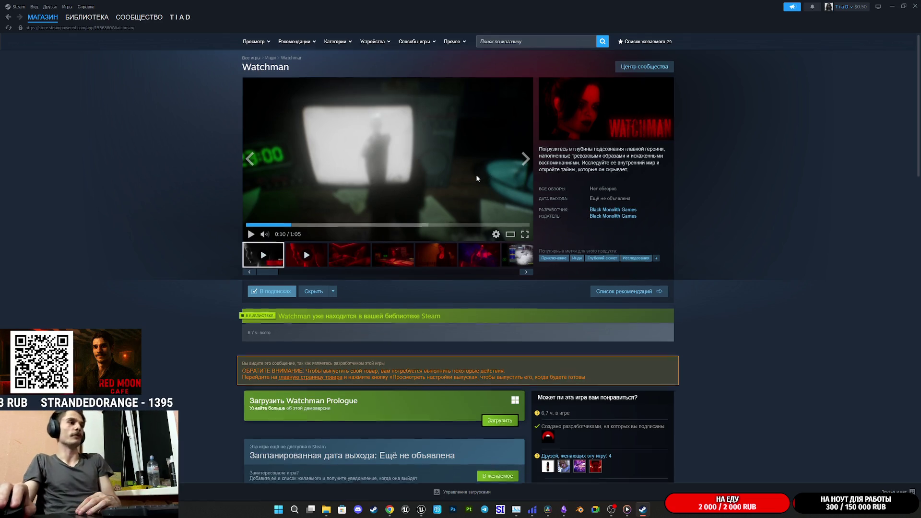
scroll(474, 183, "down", 15)
scroll(474, 188, "down", 2)
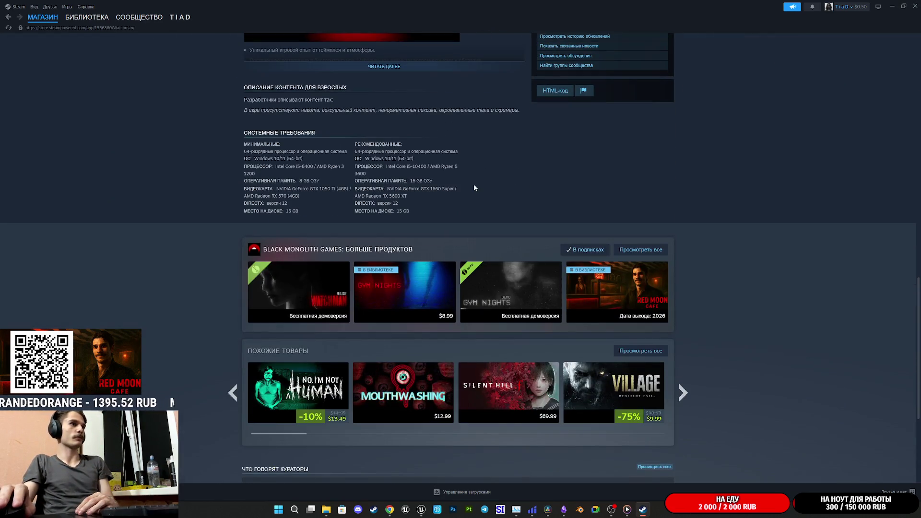
left_click(415, 278)
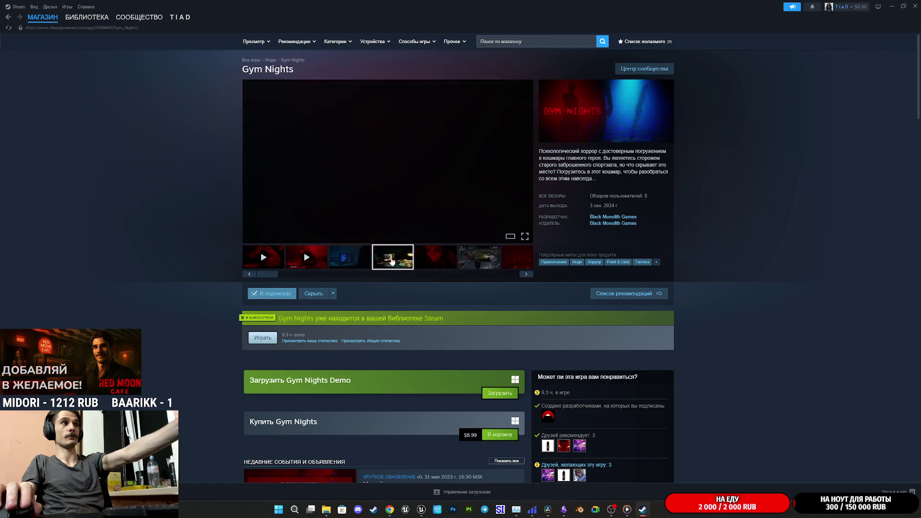
Play the Gym Nights devlog video, go back to the library, then close Steam
left_click(321, 258)
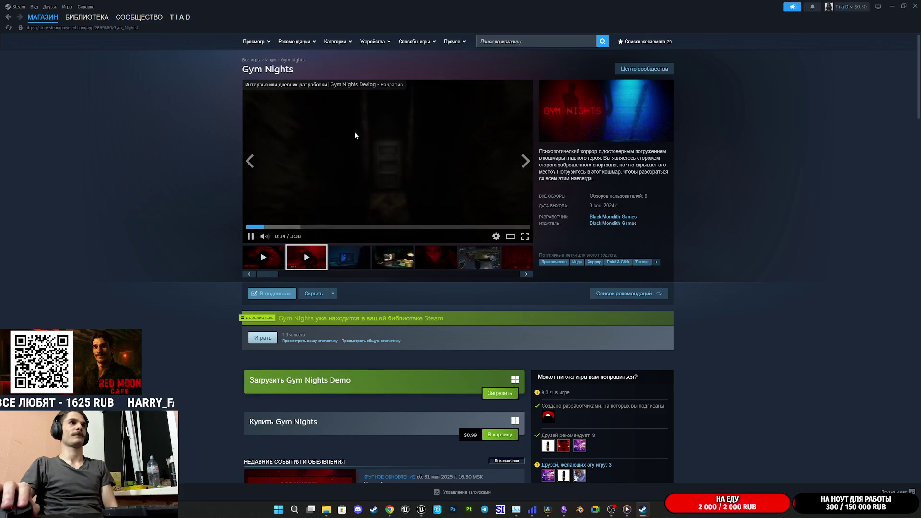
left_click(83, 19)
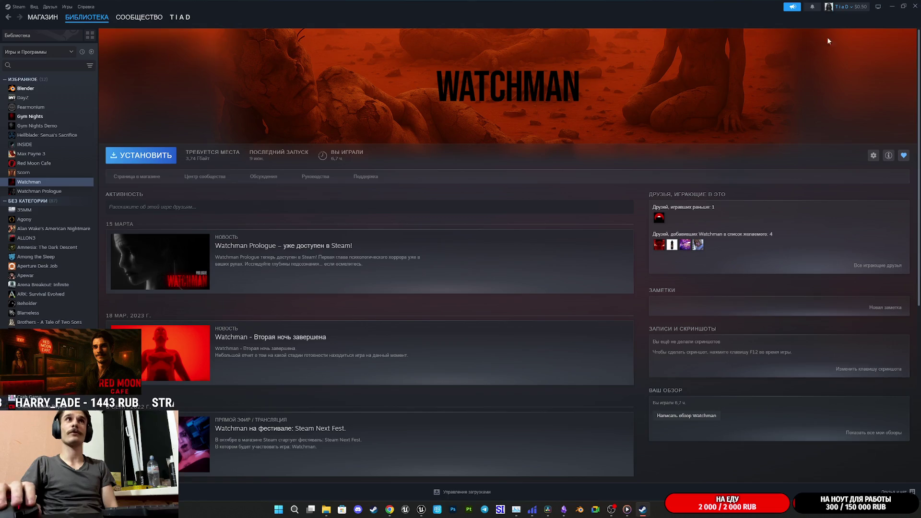
left_click(917, 4)
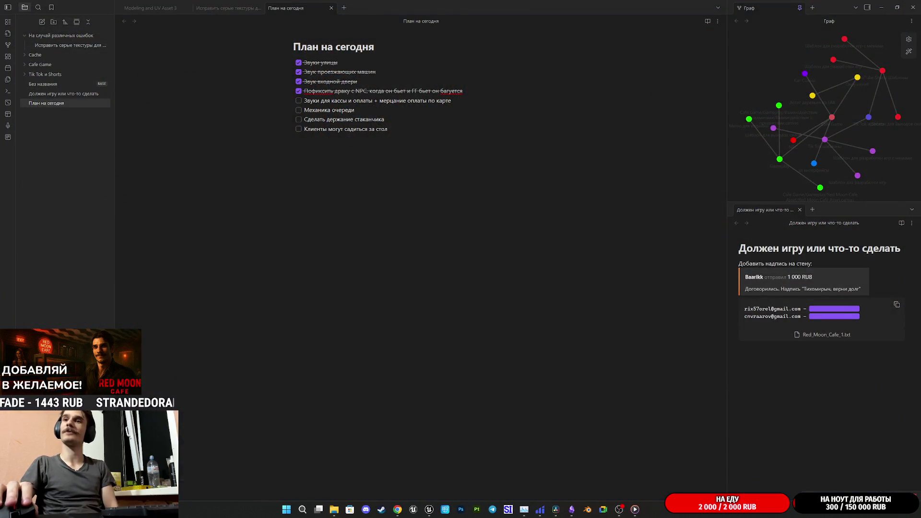